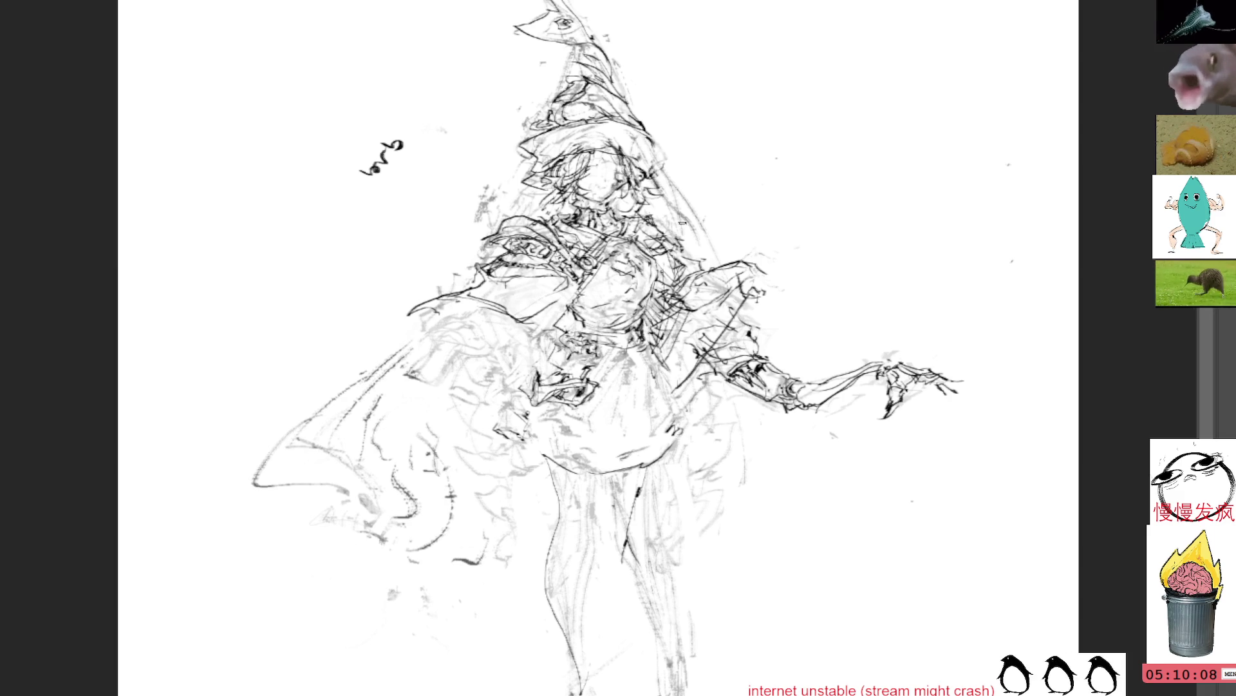
Erase the stray lettering scribble beside the witch's hat
{"action": "left_click_drag", "start_coordinate": [370, 121], "coordinate": [427, 128]}
{"action": "key", "text": "Delete"}
{"action": "key", "text": "ctrl+d"}
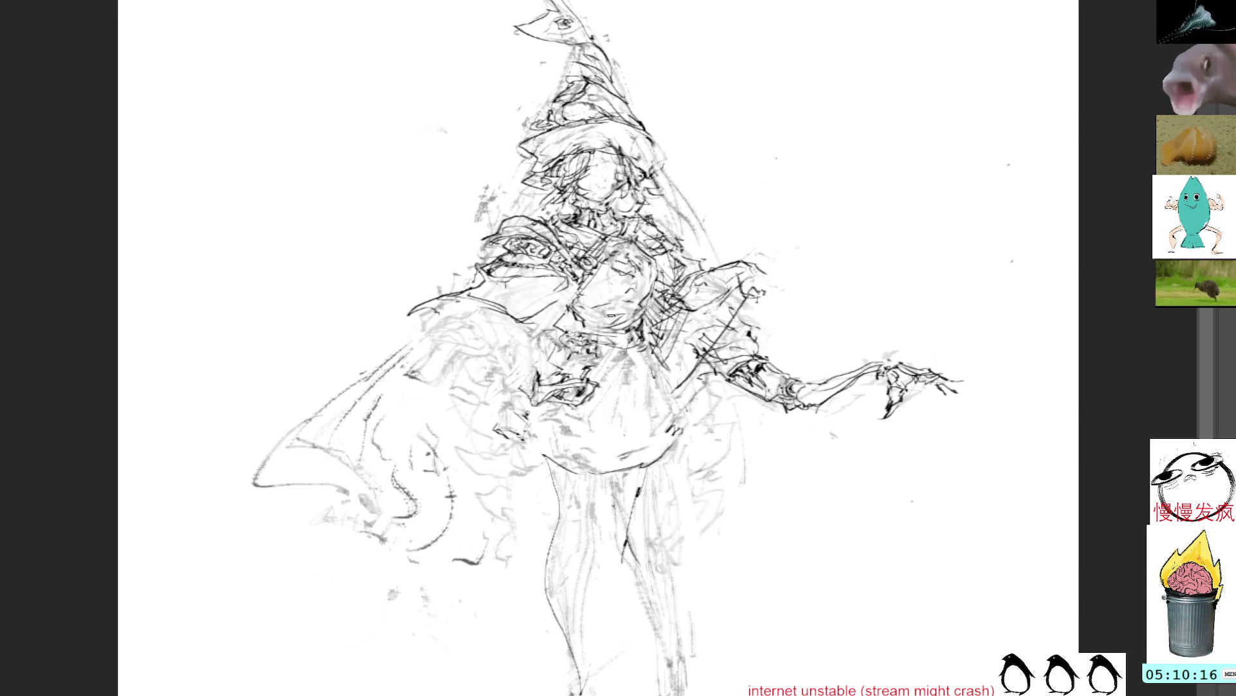
Briefly select a cluster of skirt marks, then add short strokes to the cape
{"action": "mouse_move", "coordinate": [582, 372]}
{"action": "left_mouse_down"}
{"action": "mouse_move", "coordinate": [609, 418]}
{"action": "mouse_move", "coordinate": [564, 374]}
{"action": "left_mouse_up"}
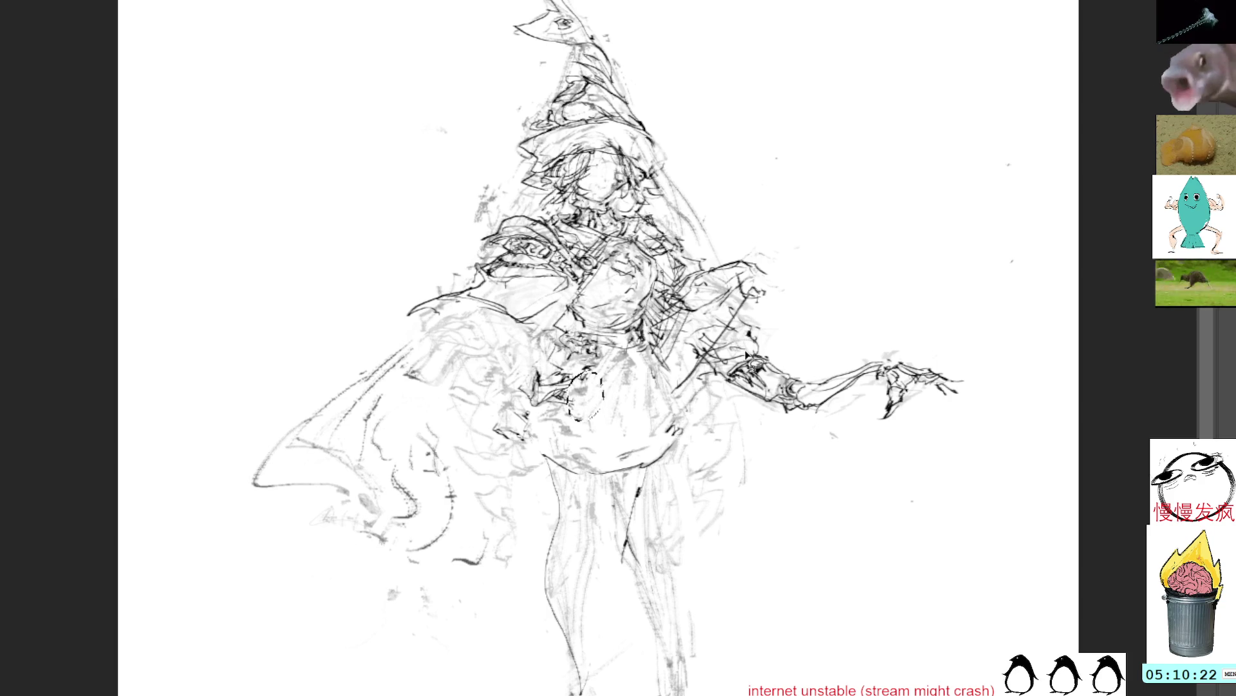
{"action": "key", "text": "ctrl+d"}
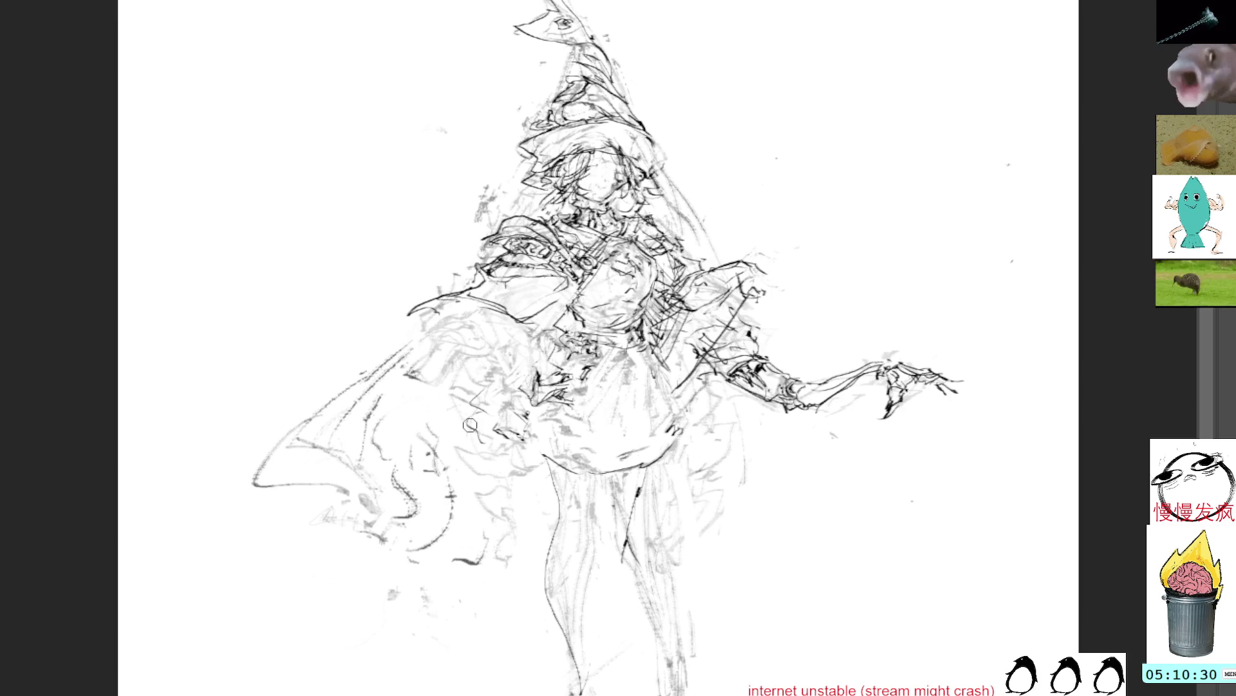
{"action": "mouse_move", "coordinate": [453, 400]}
{"action": "left_mouse_down"}
{"action": "mouse_move", "coordinate": [474, 405]}
{"action": "mouse_move", "coordinate": [480, 437]}
{"action": "mouse_move", "coordinate": [454, 470]}
{"action": "mouse_move", "coordinate": [496, 480]}
{"action": "mouse_move", "coordinate": [476, 490]}
{"action": "mouse_move", "coordinate": [481, 509]}
{"action": "mouse_move", "coordinate": [512, 512]}
{"action": "left_mouse_up"}
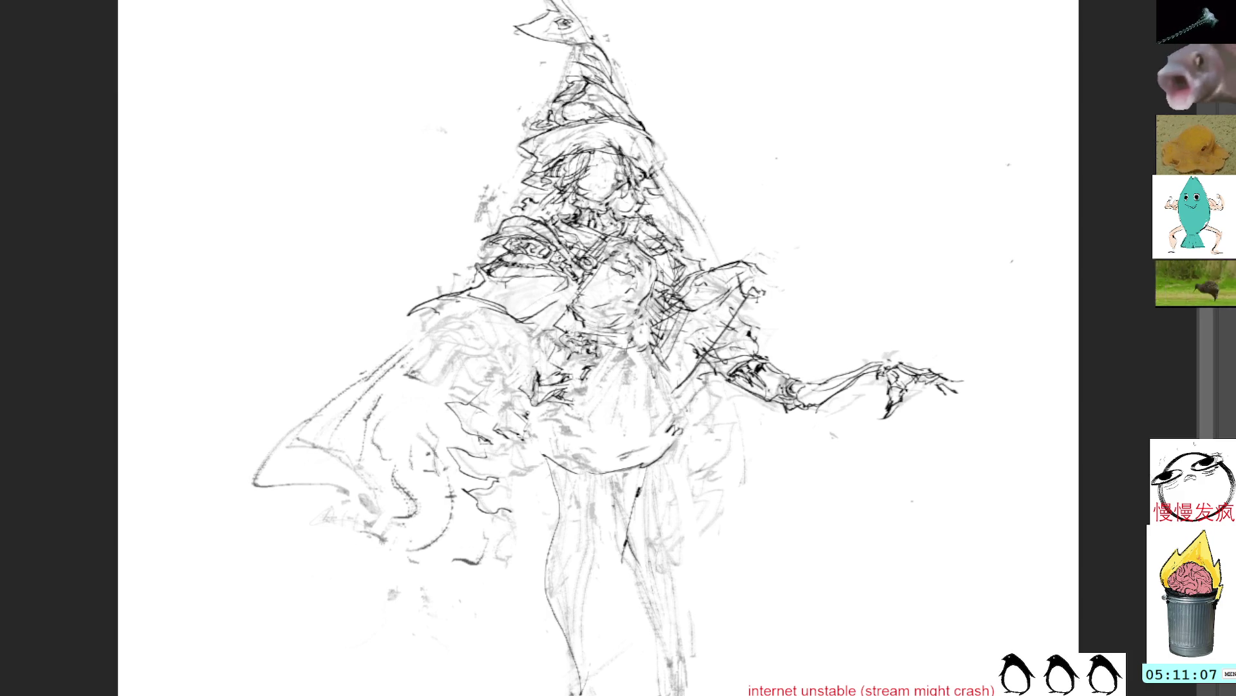
Mirror the canvas view horizontally
{"action": "key", "text": "m"}
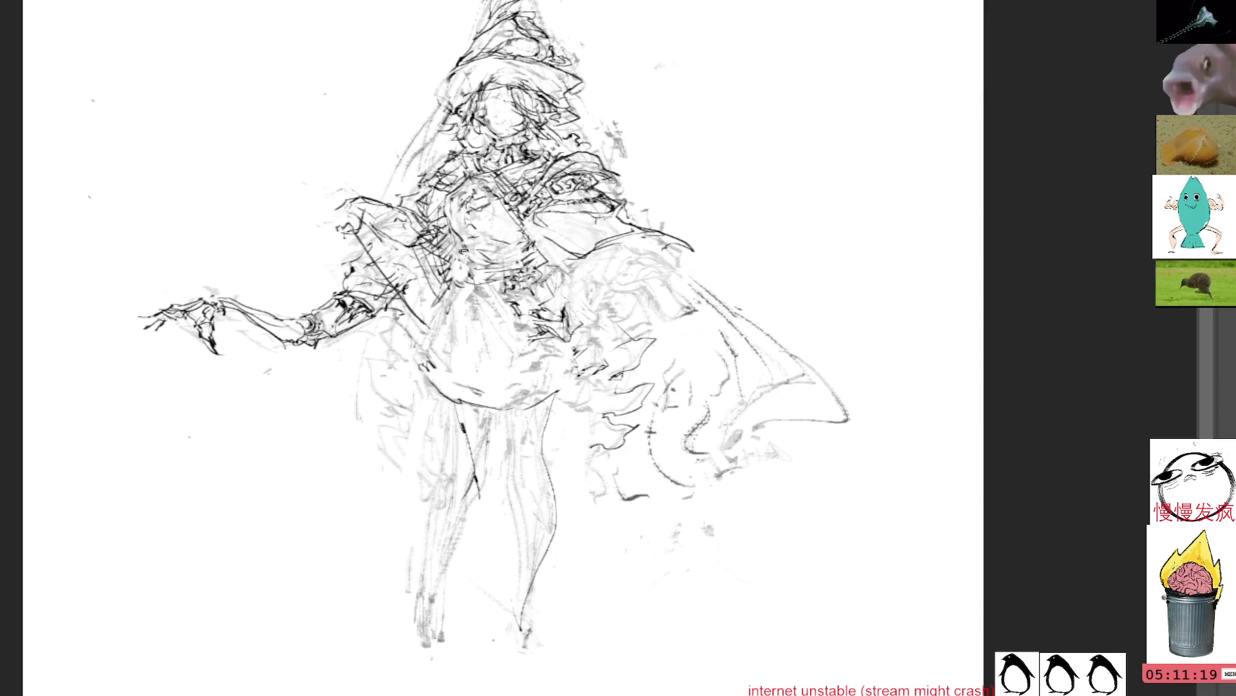
Draw long dark contour lines down both legs, undo a bad stroke, and lasso the lower left leg
{"action": "mouse_move", "coordinate": [458, 407]}
{"action": "left_mouse_down"}
{"action": "mouse_move", "coordinate": [492, 551]}
{"action": "mouse_move", "coordinate": [480, 674]}
{"action": "left_mouse_up"}
{"action": "left_click_drag", "start_coordinate": [541, 394], "coordinate": [548, 516]}
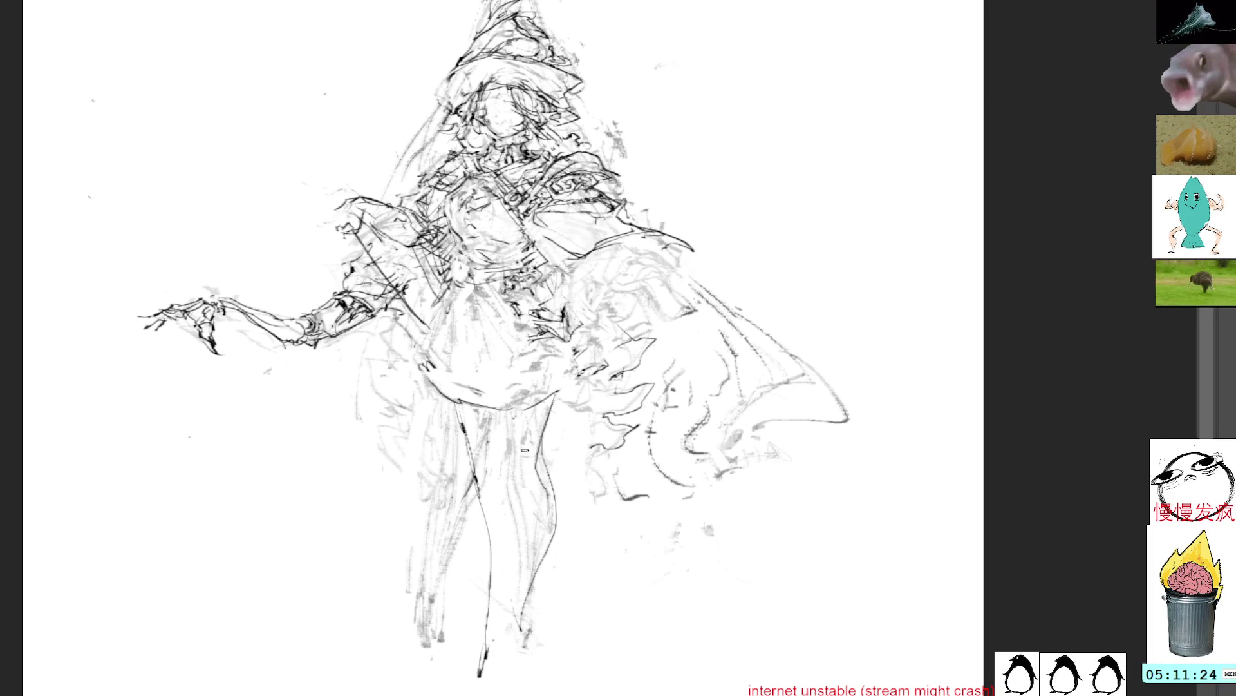
{"action": "mouse_move", "coordinate": [459, 409]}
{"action": "left_mouse_down"}
{"action": "mouse_move", "coordinate": [492, 619]}
{"action": "mouse_move", "coordinate": [490, 693]}
{"action": "mouse_move", "coordinate": [475, 684]}
{"action": "mouse_move", "coordinate": [494, 648]}
{"action": "mouse_move", "coordinate": [493, 667]}
{"action": "left_mouse_up"}
{"action": "key", "text": "ctrl+z"}
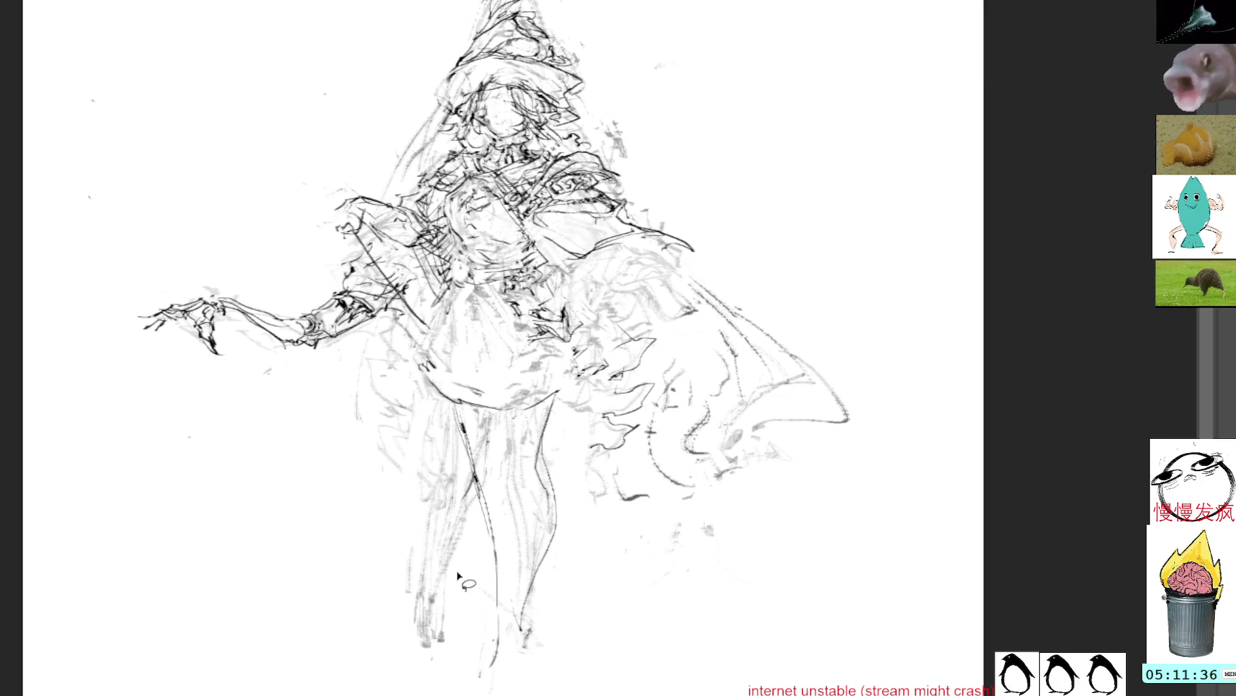
{"action": "mouse_move", "coordinate": [463, 570]}
{"action": "left_mouse_down"}
{"action": "mouse_move", "coordinate": [465, 509]}
{"action": "mouse_move", "coordinate": [422, 689]}
{"action": "mouse_move", "coordinate": [448, 694]}
{"action": "left_mouse_up"}
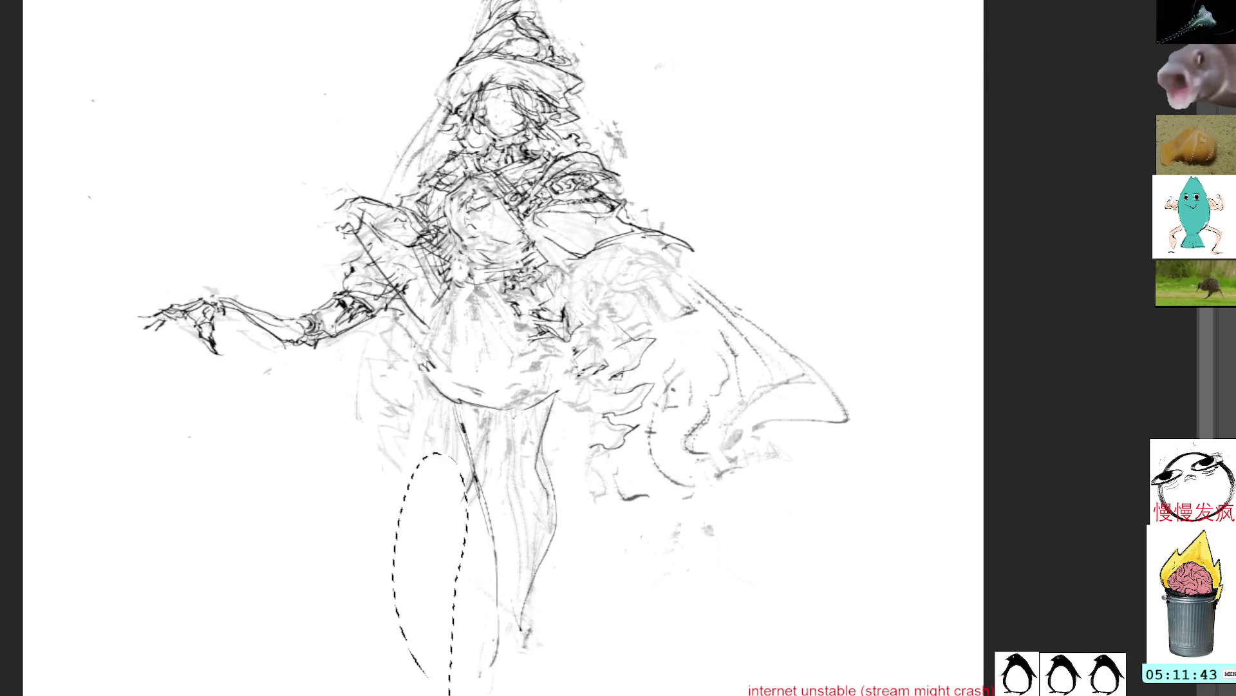
Deselect, then retrace both leg contours with several darker pencil lines and sketch the hip line
{"action": "left_click", "coordinate": [828, 654]}
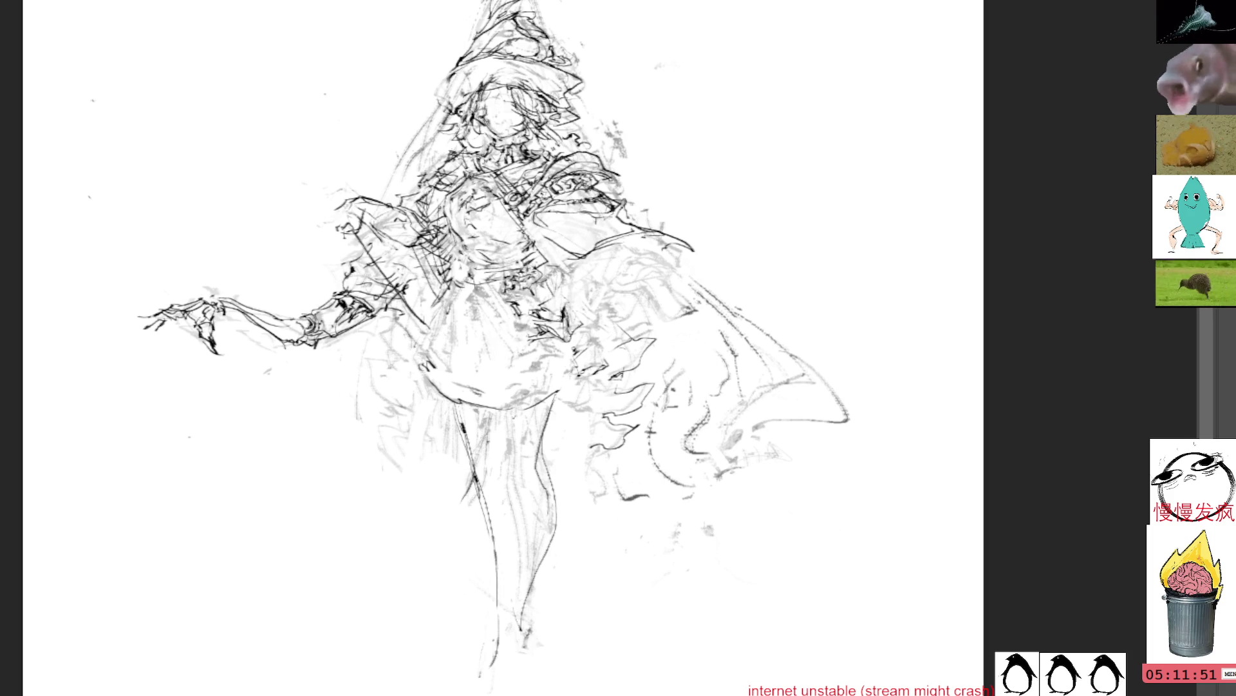
{"action": "left_click_drag", "start_coordinate": [541, 414], "coordinate": [528, 484]}
{"action": "mouse_move", "coordinate": [469, 407]}
{"action": "left_mouse_down"}
{"action": "mouse_move", "coordinate": [490, 478]}
{"action": "mouse_move", "coordinate": [493, 652]}
{"action": "left_mouse_up"}
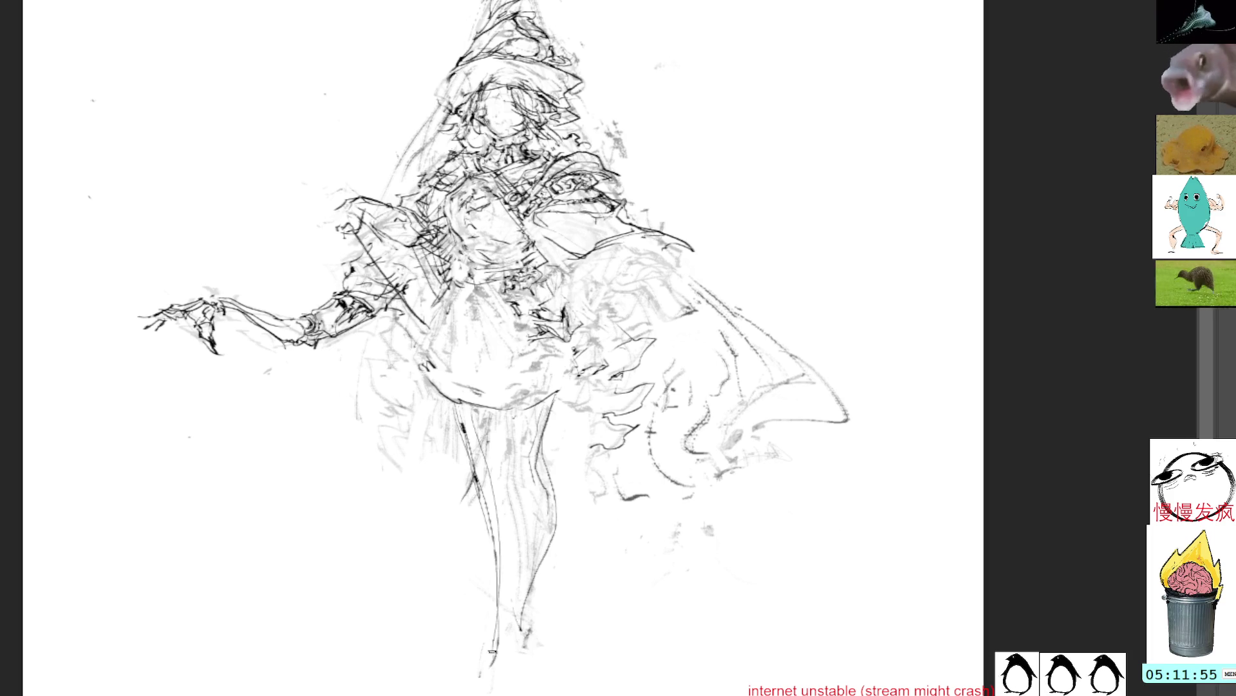
{"action": "left_click_drag", "start_coordinate": [462, 411], "coordinate": [495, 660]}
{"action": "left_click_drag", "start_coordinate": [489, 435], "coordinate": [495, 649]}
{"action": "left_click_drag", "start_coordinate": [509, 412], "coordinate": [493, 684]}
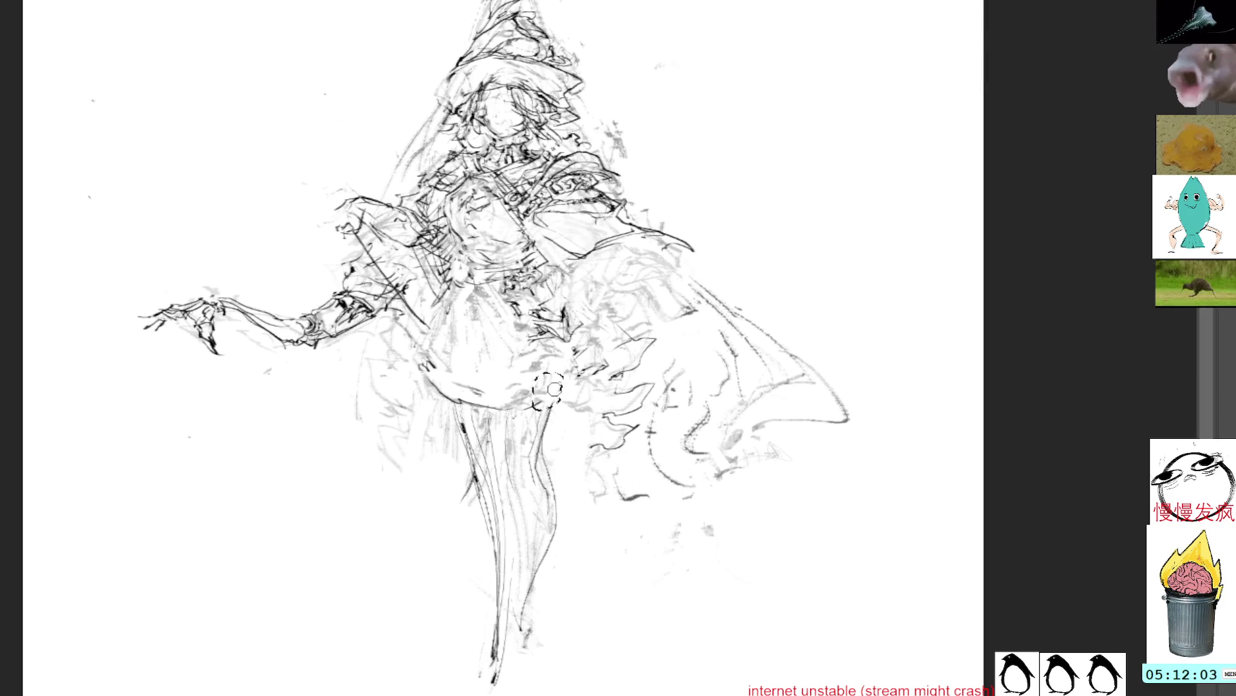
{"action": "mouse_move", "coordinate": [456, 400]}
{"action": "left_mouse_down"}
{"action": "mouse_move", "coordinate": [443, 354]}
{"action": "mouse_move", "coordinate": [470, 391]}
{"action": "left_mouse_up"}
Undo the hip stroke and redraw the cape's upper edge as a sweeping curve
{"action": "key", "text": "ctrl+z"}
{"action": "key", "text": "ctrl+z"}
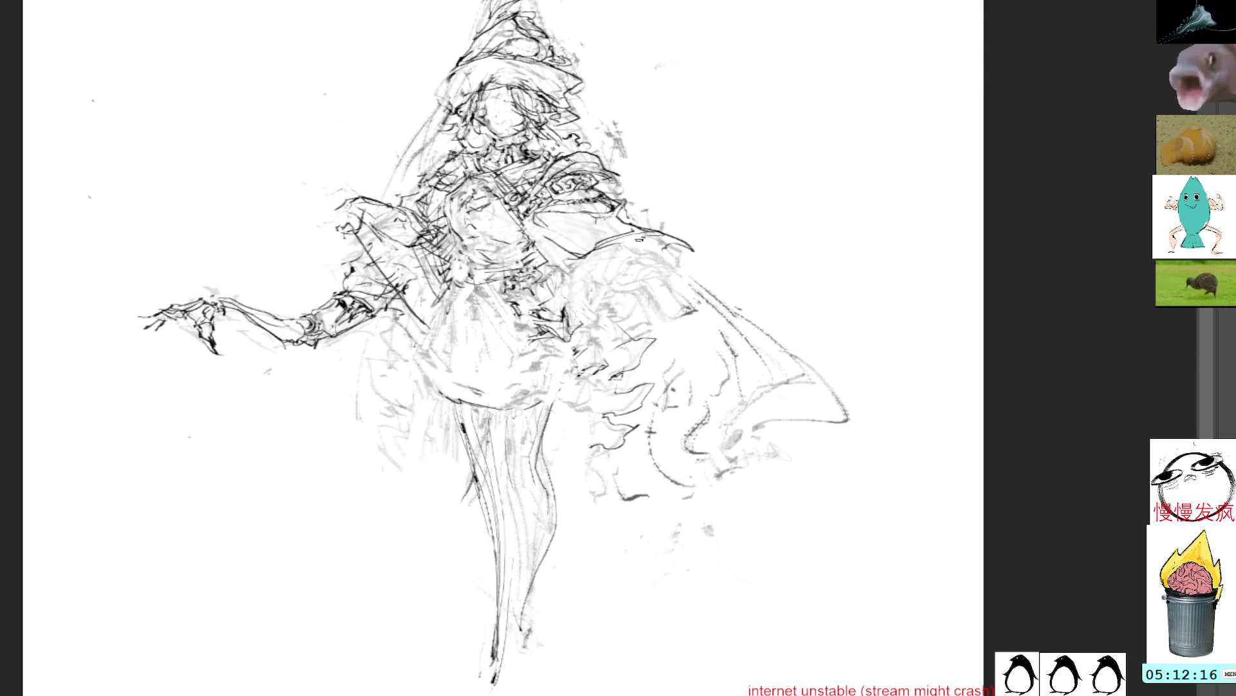
{"action": "mouse_move", "coordinate": [647, 234]}
{"action": "left_mouse_down"}
{"action": "mouse_move", "coordinate": [600, 282]}
{"action": "mouse_move", "coordinate": [647, 253]}
{"action": "left_mouse_up"}
{"action": "key", "text": "ctrl+d"}
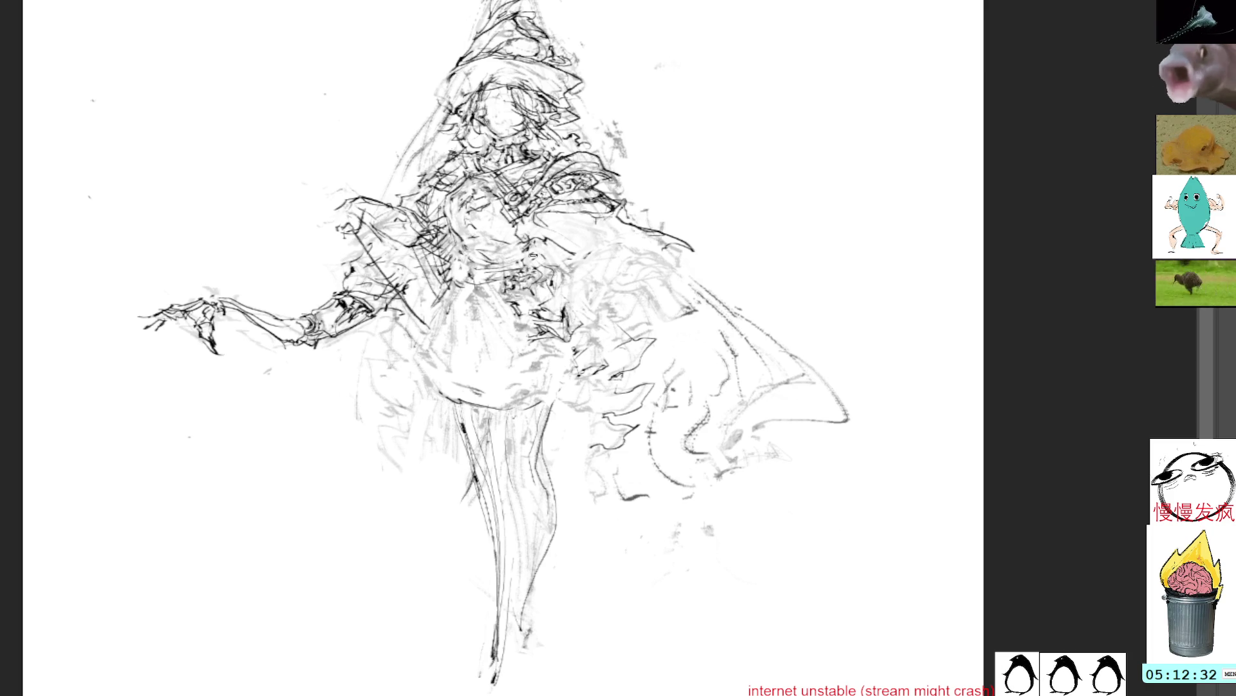
{"action": "mouse_move", "coordinate": [576, 274]}
{"action": "left_mouse_down"}
{"action": "mouse_move", "coordinate": [683, 259]}
{"action": "mouse_move", "coordinate": [571, 300]}
{"action": "left_mouse_up"}
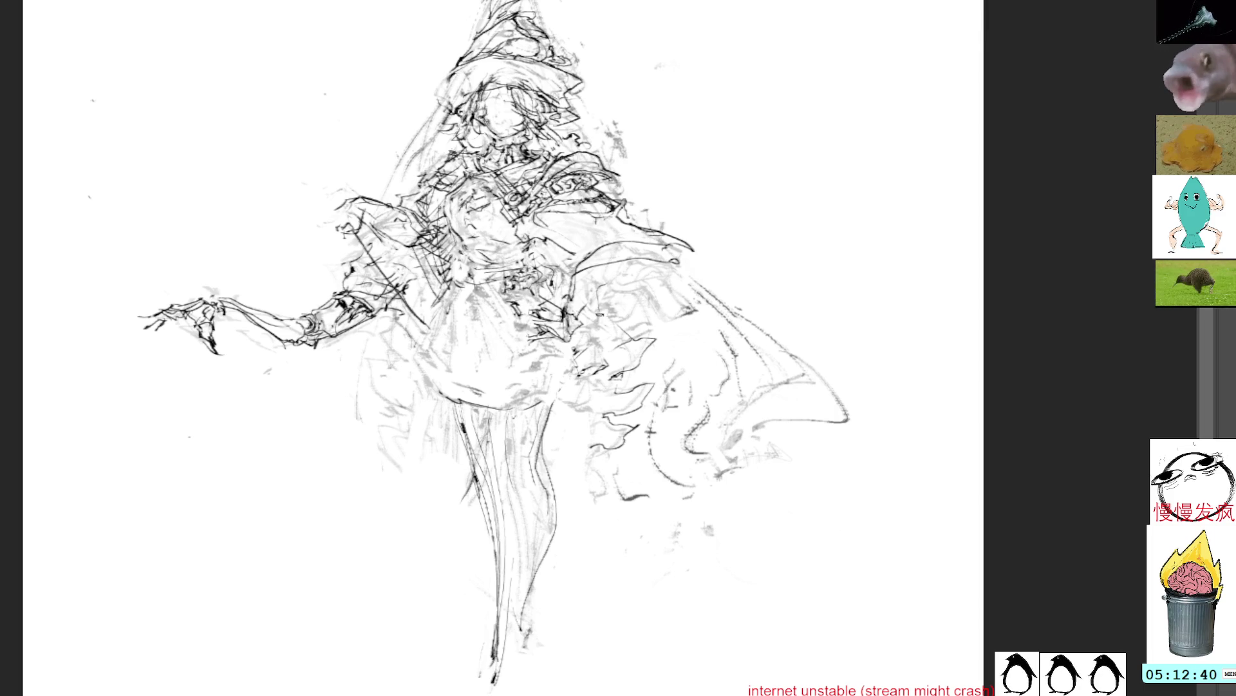
Add a curving cape fold, ruffle strokes down the skirt side, and lines through the figure's centre
{"action": "mouse_move", "coordinate": [631, 338]}
{"action": "left_mouse_down"}
{"action": "mouse_move", "coordinate": [644, 319]}
{"action": "mouse_move", "coordinate": [638, 290]}
{"action": "mouse_move", "coordinate": [596, 313]}
{"action": "left_mouse_up"}
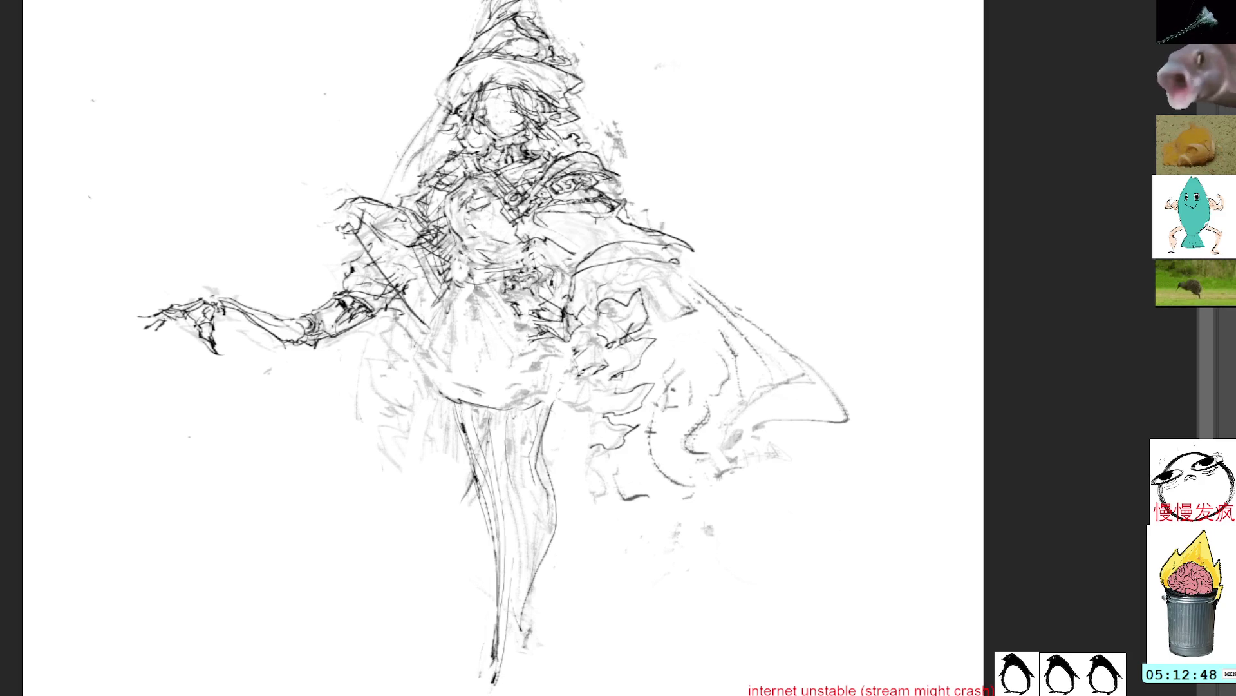
{"action": "mouse_move", "coordinate": [597, 389]}
{"action": "left_mouse_down"}
{"action": "mouse_move", "coordinate": [596, 351]}
{"action": "mouse_move", "coordinate": [583, 372]}
{"action": "mouse_move", "coordinate": [600, 363]}
{"action": "left_mouse_up"}
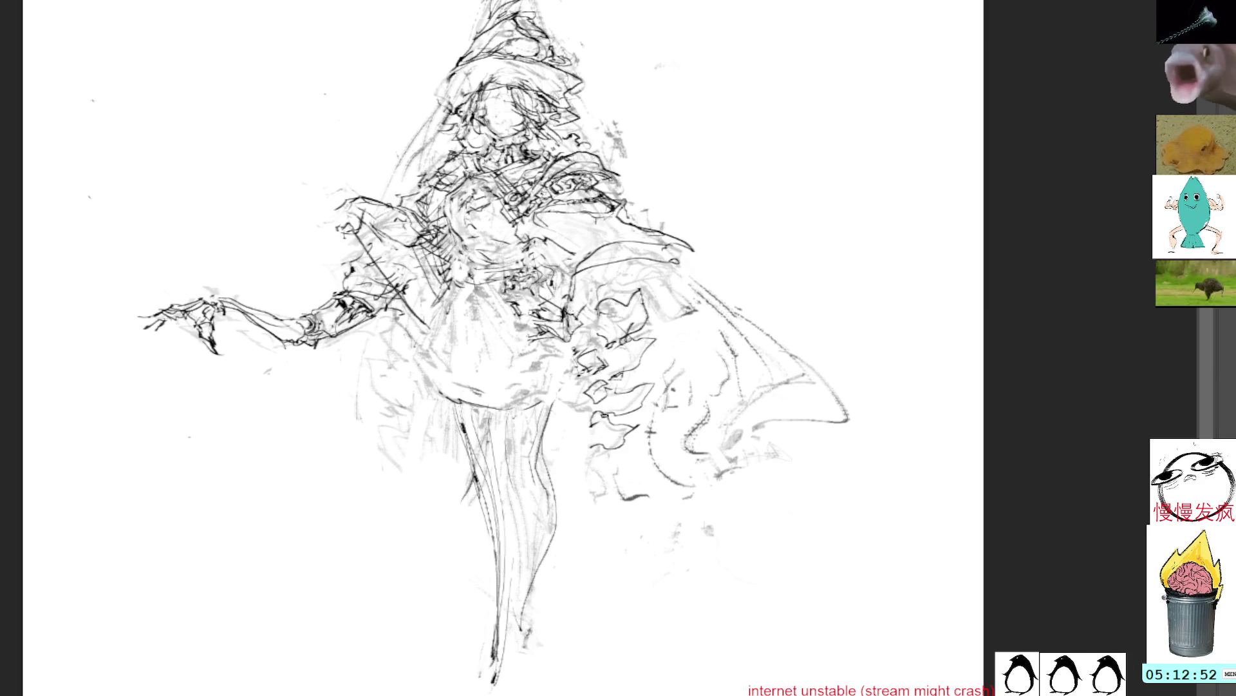
{"action": "mouse_move", "coordinate": [605, 394]}
{"action": "left_mouse_down"}
{"action": "mouse_move", "coordinate": [596, 420]}
{"action": "mouse_move", "coordinate": [610, 413]}
{"action": "left_mouse_up"}
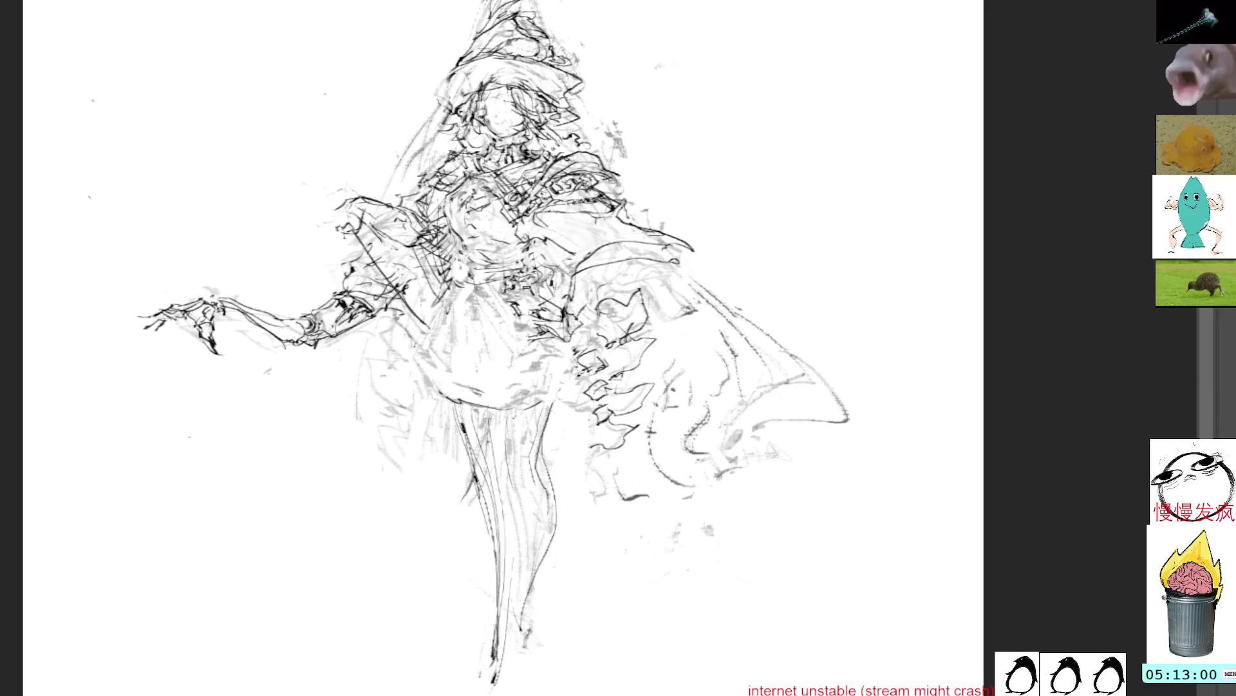
{"action": "mouse_move", "coordinate": [567, 394]}
{"action": "left_mouse_down"}
{"action": "mouse_move", "coordinate": [589, 401]}
{"action": "mouse_move", "coordinate": [582, 448]}
{"action": "left_mouse_up"}
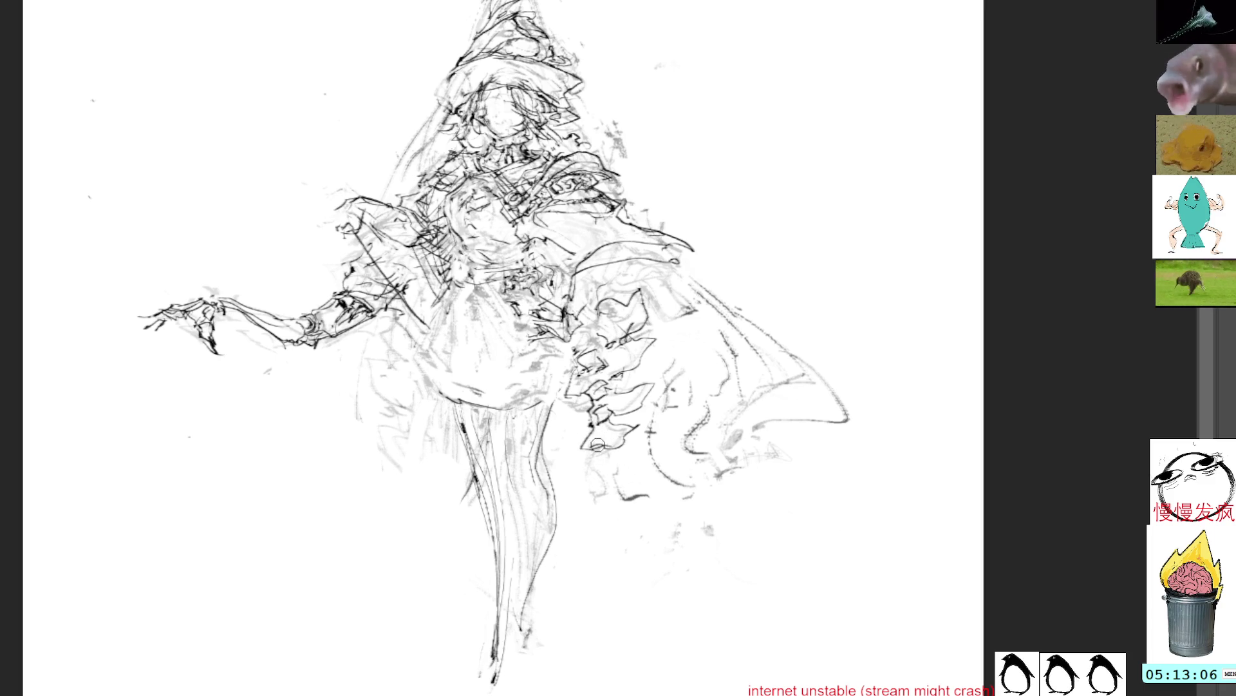
{"action": "mouse_move", "coordinate": [599, 441]}
{"action": "left_mouse_down"}
{"action": "mouse_move", "coordinate": [583, 456]}
{"action": "mouse_move", "coordinate": [597, 480]}
{"action": "mouse_move", "coordinate": [618, 456]}
{"action": "mouse_move", "coordinate": [602, 470]}
{"action": "left_mouse_up"}
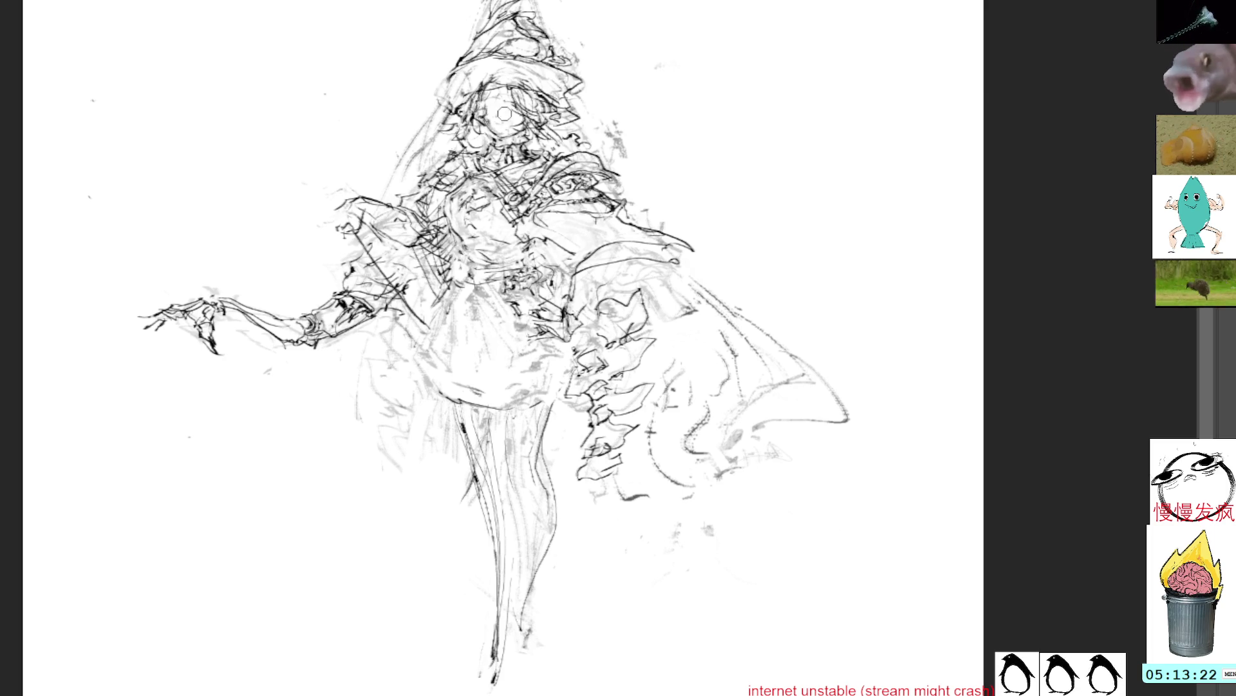
{"action": "mouse_move", "coordinate": [562, 396]}
{"action": "left_mouse_down"}
{"action": "mouse_move", "coordinate": [548, 386]}
{"action": "mouse_move", "coordinate": [576, 362]}
{"action": "mouse_move", "coordinate": [528, 386]}
{"action": "mouse_move", "coordinate": [532, 344]}
{"action": "mouse_move", "coordinate": [554, 353]}
{"action": "mouse_move", "coordinate": [555, 390]}
{"action": "left_mouse_up"}
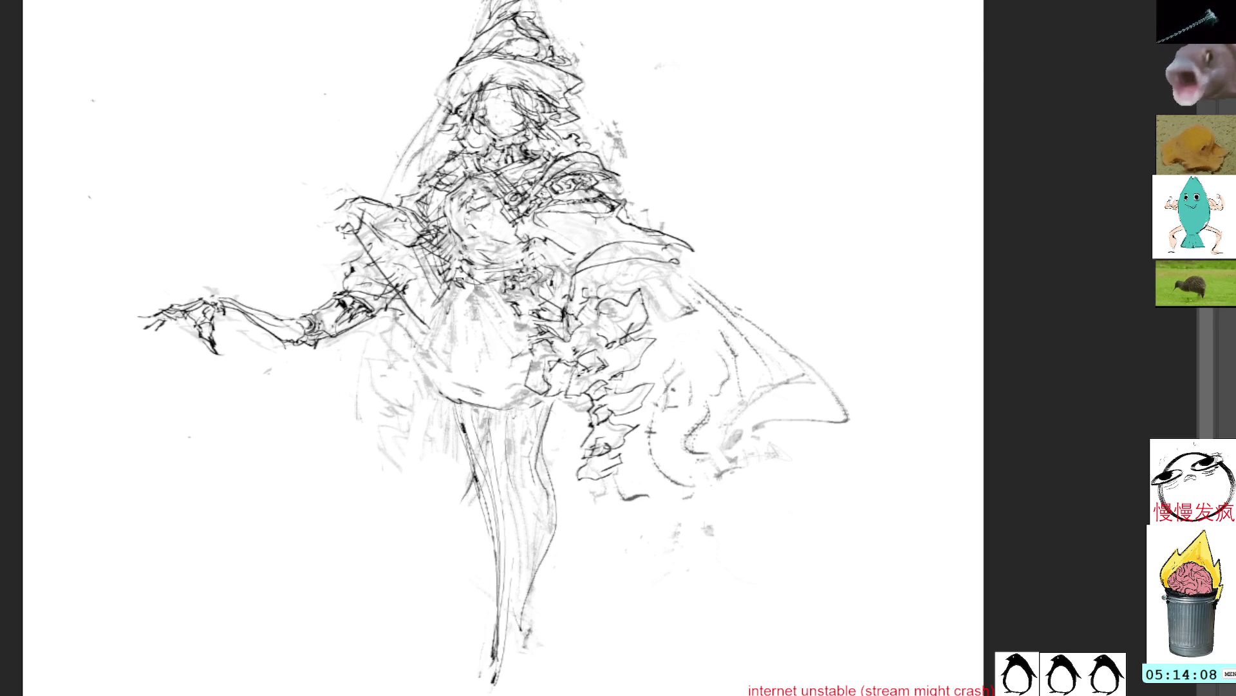
Darken the skirt's left edge with a dark accent, then pan the canvas slightly left
{"action": "left_click_drag", "start_coordinate": [444, 299], "coordinate": [446, 405]}
{"action": "left_click_drag", "start_coordinate": [505, 303], "coordinate": [475, 326]}
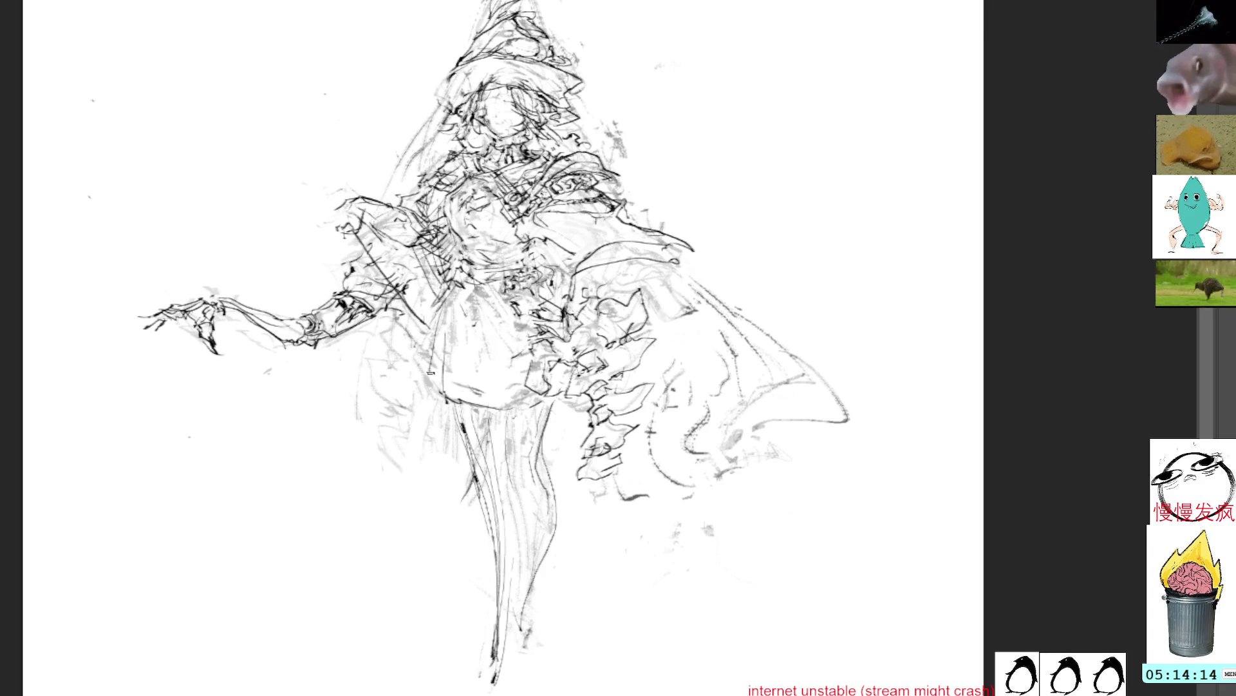
{"action": "mouse_move", "coordinate": [417, 362]}
{"action": "left_mouse_down"}
{"action": "mouse_move", "coordinate": [483, 467]}
{"action": "mouse_move", "coordinate": [489, 505]}
{"action": "left_mouse_up"}
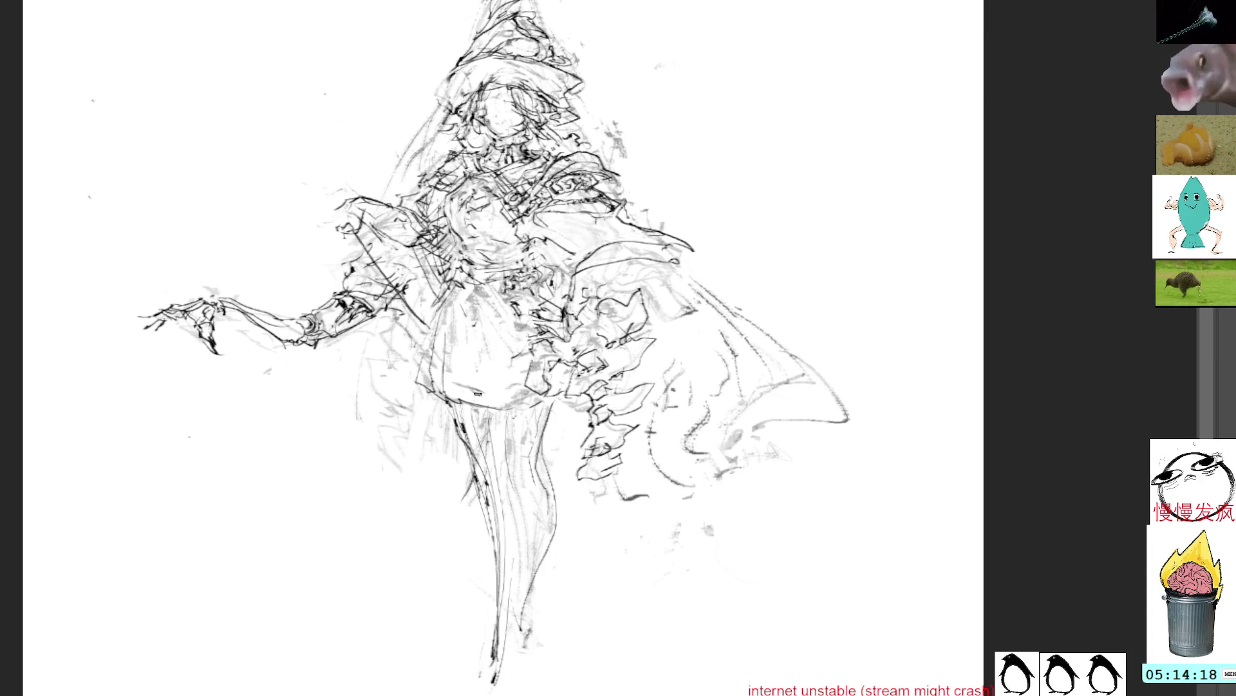
{"action": "left_click_drag", "start_coordinate": [522, 351], "coordinate": [496, 346]}
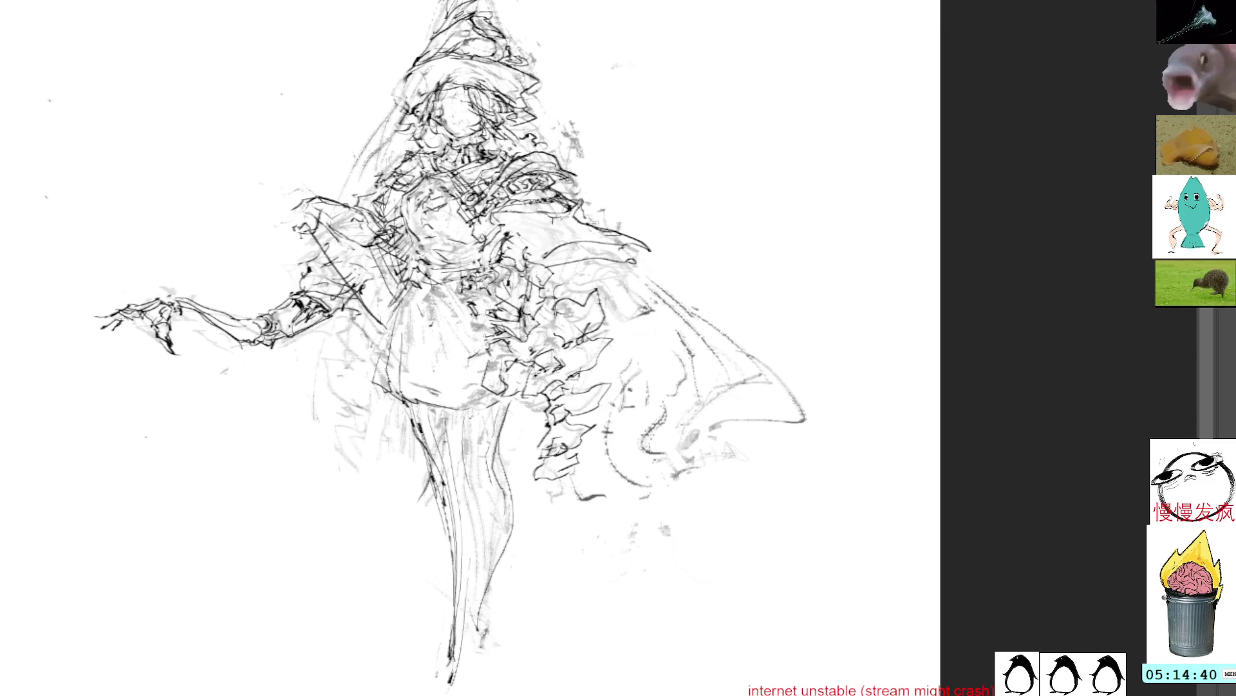
Erase the messy strokes around the witch's right shoulder
{"action": "mouse_move", "coordinate": [657, 267]}
{"action": "left_mouse_down"}
{"action": "mouse_move", "coordinate": [602, 216]}
{"action": "mouse_move", "coordinate": [545, 239]}
{"action": "mouse_move", "coordinate": [599, 281]}
{"action": "mouse_move", "coordinate": [651, 252]}
{"action": "left_mouse_up"}
{"action": "key", "text": "Delete"}
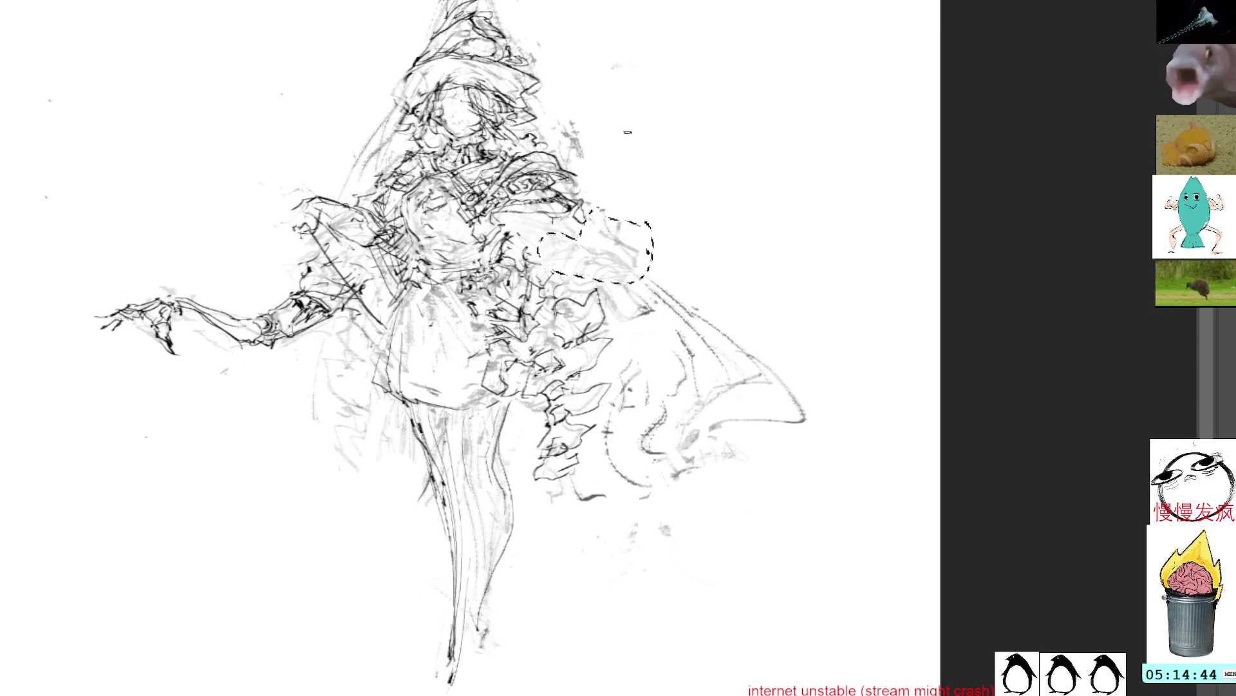
{"action": "key", "text": "ctrl+d"}
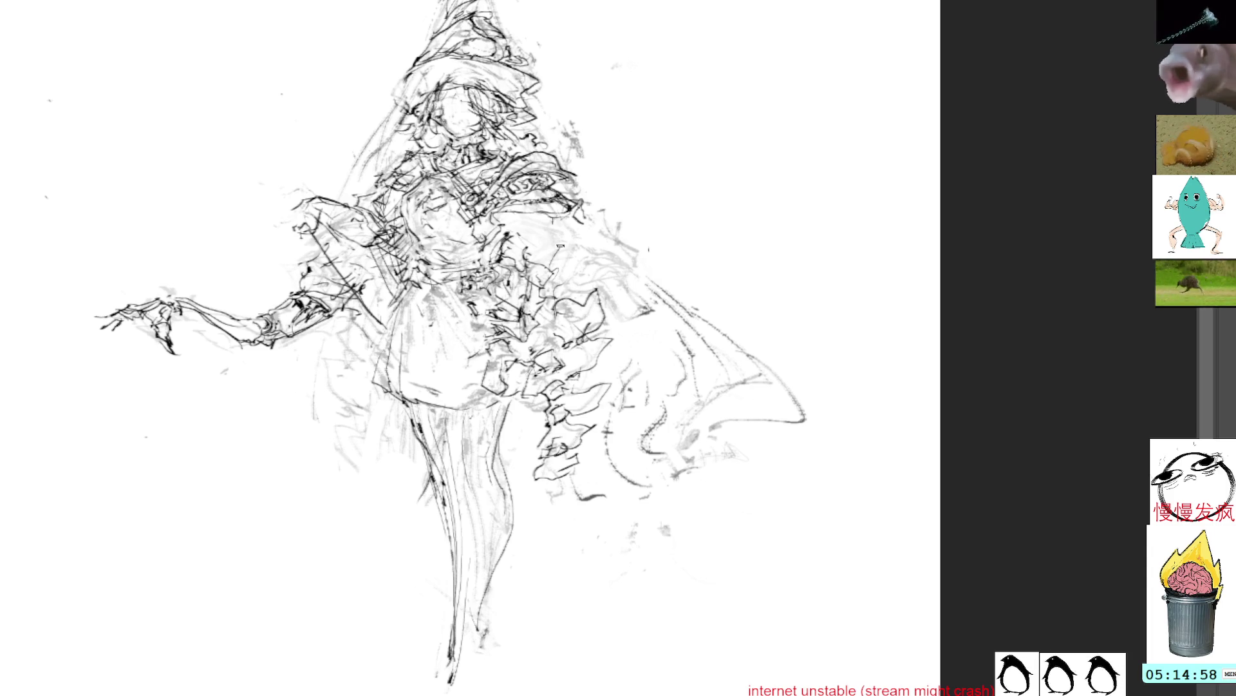
Add hatching to the figure, clear stray strokes below the shoulder, and sketch the eyes
{"action": "left_click_drag", "start_coordinate": [540, 212], "coordinate": [515, 254]}
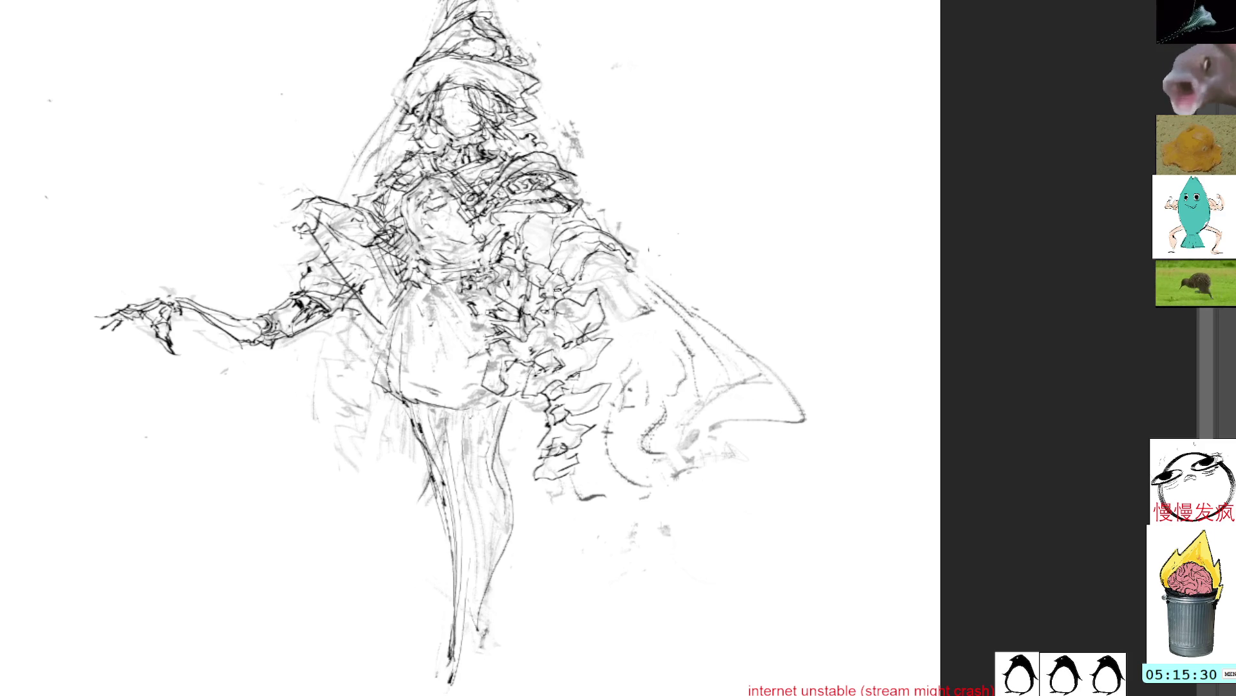
{"action": "mouse_move", "coordinate": [609, 283]}
{"action": "left_mouse_down"}
{"action": "mouse_move", "coordinate": [559, 303]}
{"action": "mouse_move", "coordinate": [617, 344]}
{"action": "mouse_move", "coordinate": [611, 309]}
{"action": "left_mouse_up"}
{"action": "key", "text": "ctrl+d"}
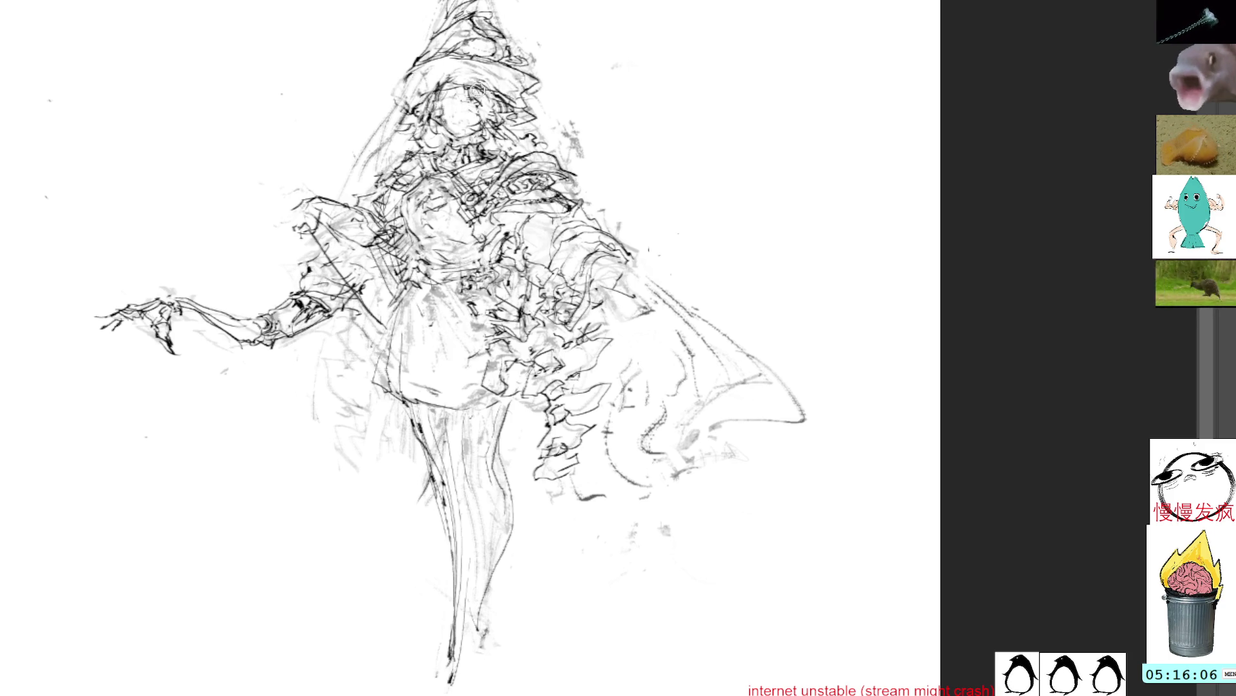
{"action": "mouse_move", "coordinate": [474, 104]}
{"action": "left_mouse_down"}
{"action": "mouse_move", "coordinate": [481, 113]}
{"action": "mouse_move", "coordinate": [455, 110]}
{"action": "left_mouse_up"}
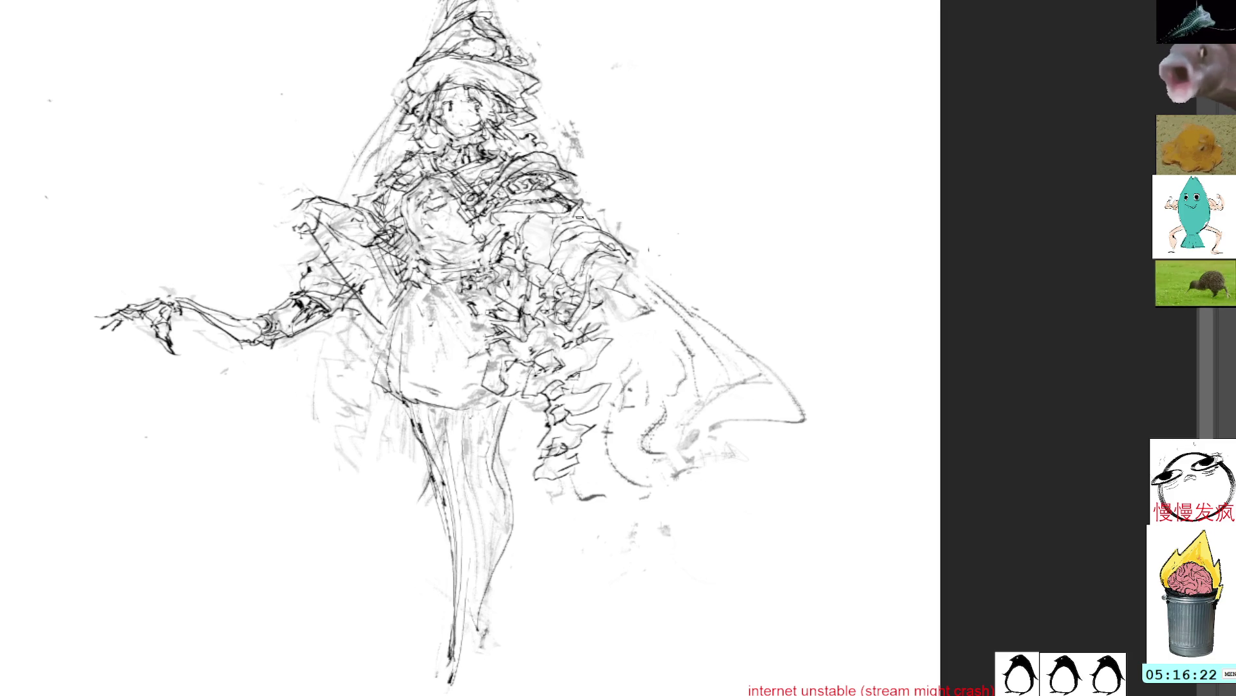
Draw a thin line across the chest and strokes along the skirt hem, then pan the view
{"action": "left_click_drag", "start_coordinate": [523, 261], "coordinate": [557, 292]}
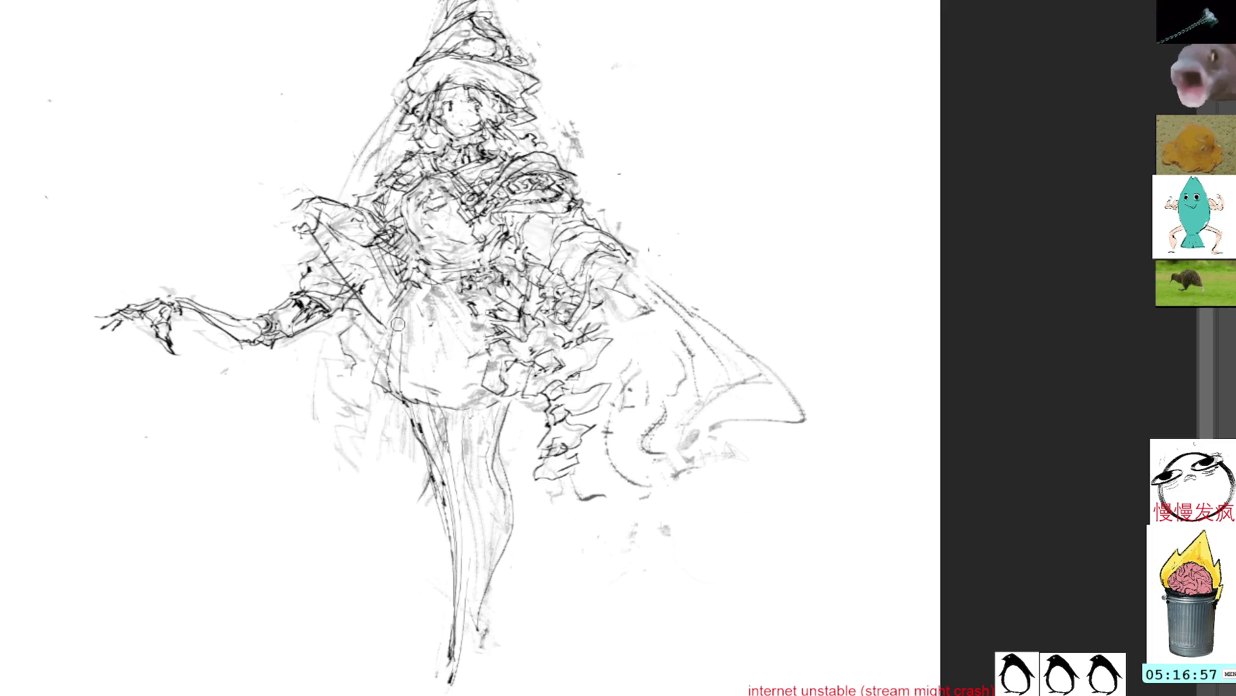
{"action": "mouse_move", "coordinate": [384, 359]}
{"action": "left_mouse_down"}
{"action": "mouse_move", "coordinate": [385, 394]}
{"action": "mouse_move", "coordinate": [387, 370]}
{"action": "mouse_move", "coordinate": [415, 393]}
{"action": "mouse_move", "coordinate": [385, 393]}
{"action": "mouse_move", "coordinate": [393, 399]}
{"action": "mouse_move", "coordinate": [405, 372]}
{"action": "mouse_move", "coordinate": [452, 406]}
{"action": "left_mouse_up"}
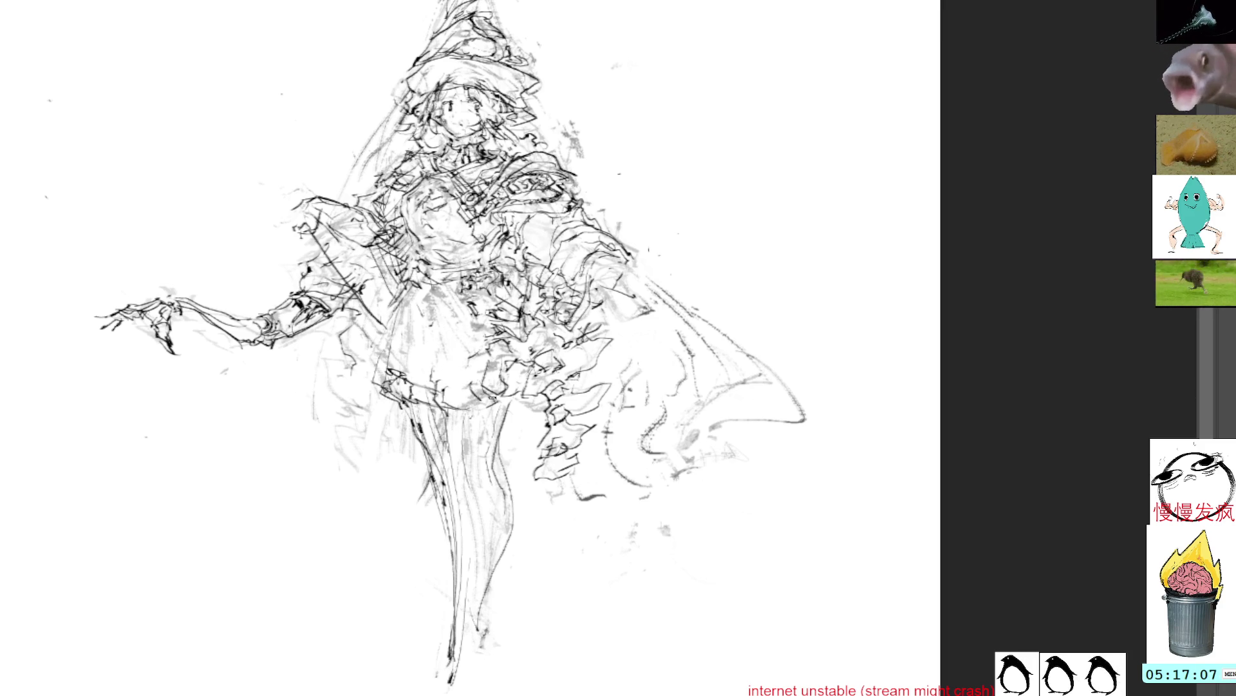
{"action": "left_click_drag", "start_coordinate": [739, 257], "coordinate": [687, 243]}
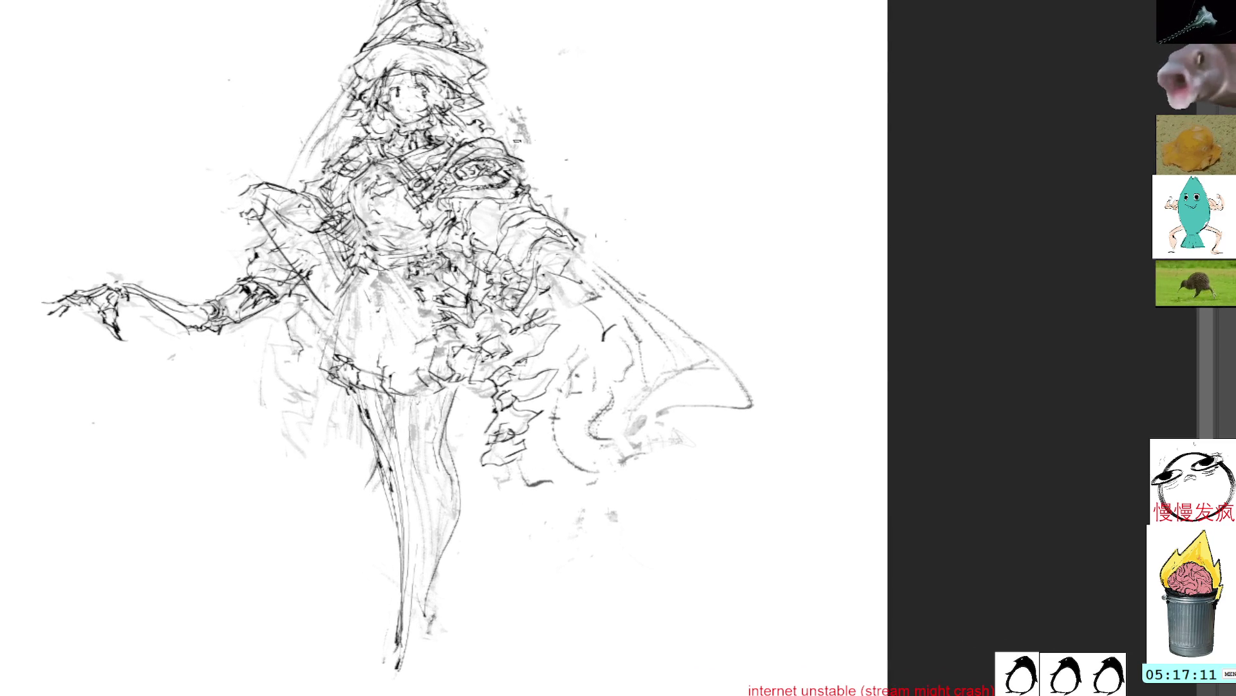
Remove a stray chest stroke and extend and refine the right shoulder outline
{"action": "left_click_drag", "start_coordinate": [459, 212], "coordinate": [687, 332]}
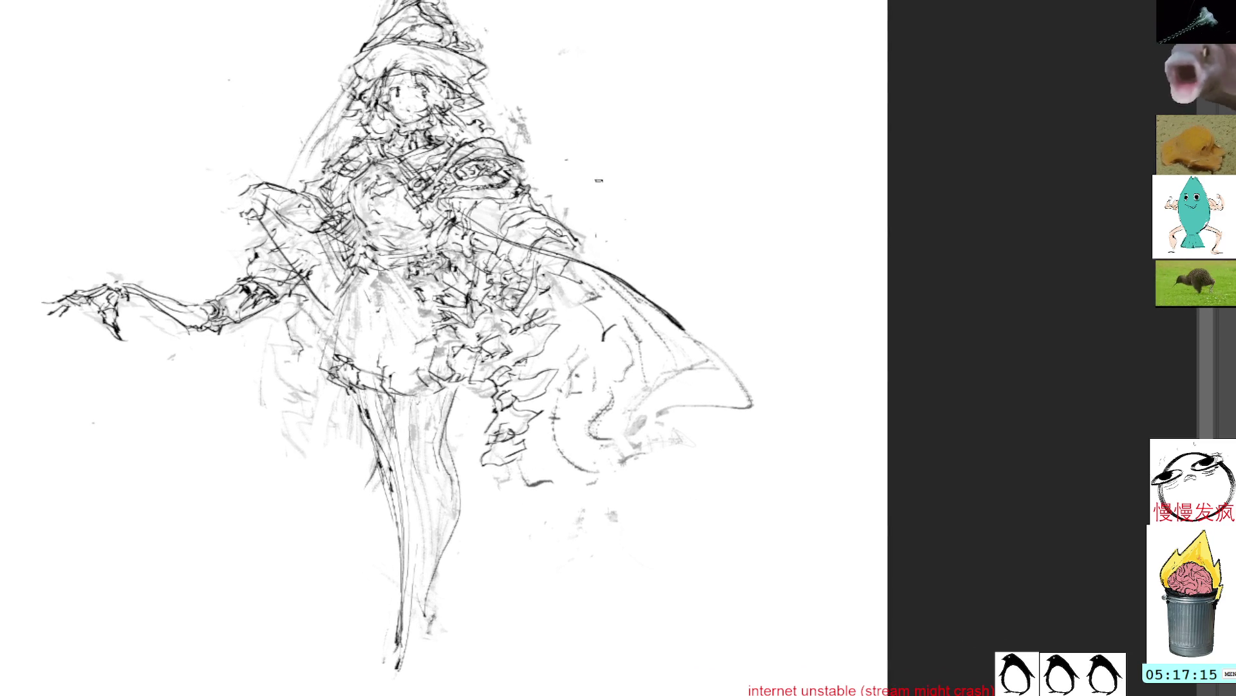
{"action": "mouse_move", "coordinate": [557, 201]}
{"action": "left_mouse_down"}
{"action": "mouse_move", "coordinate": [497, 234]}
{"action": "mouse_move", "coordinate": [509, 200]}
{"action": "left_mouse_up"}
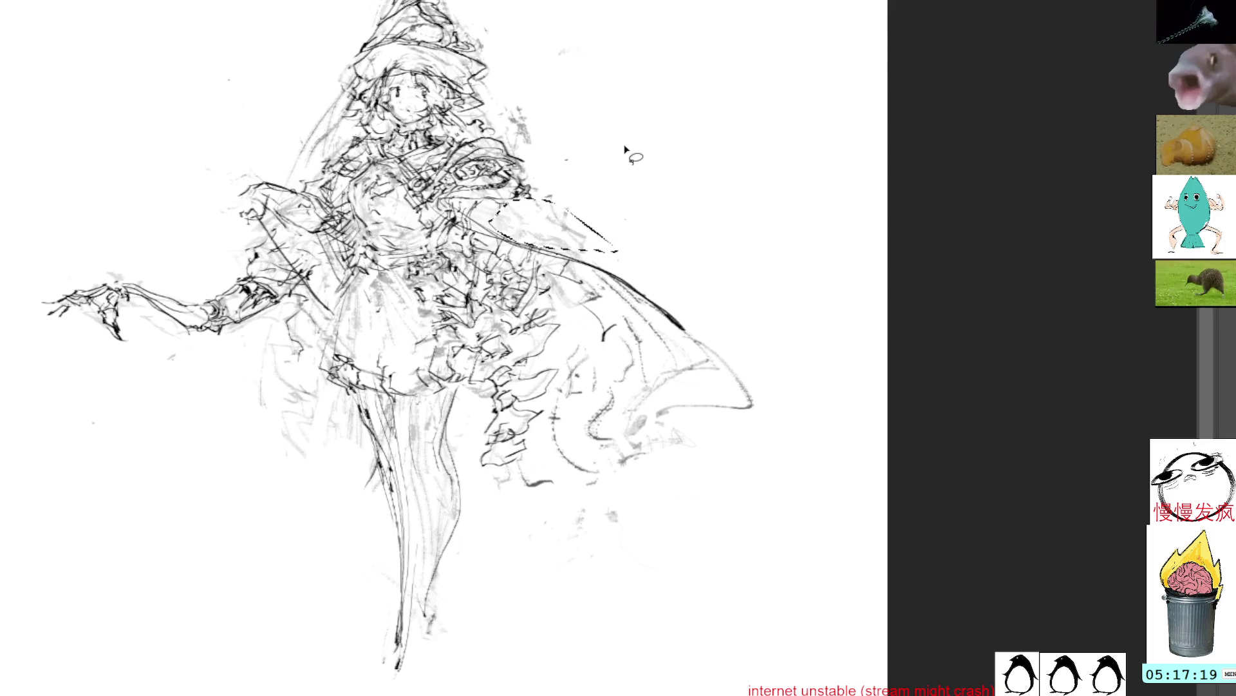
{"action": "key", "text": "ctrl+d"}
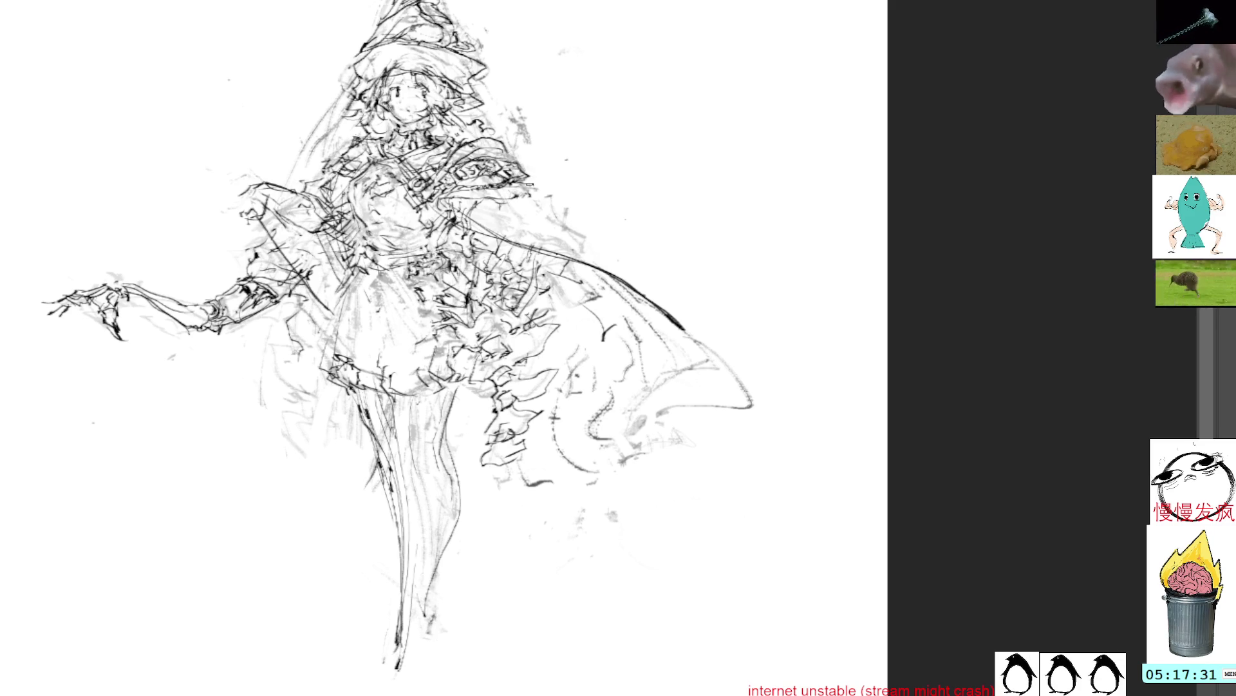
{"action": "left_click_drag", "start_coordinate": [503, 193], "coordinate": [552, 197]}
{"action": "mouse_move", "coordinate": [455, 188]}
{"action": "left_mouse_down"}
{"action": "mouse_move", "coordinate": [571, 210]}
{"action": "mouse_move", "coordinate": [551, 195]}
{"action": "mouse_move", "coordinate": [568, 225]}
{"action": "left_mouse_up"}
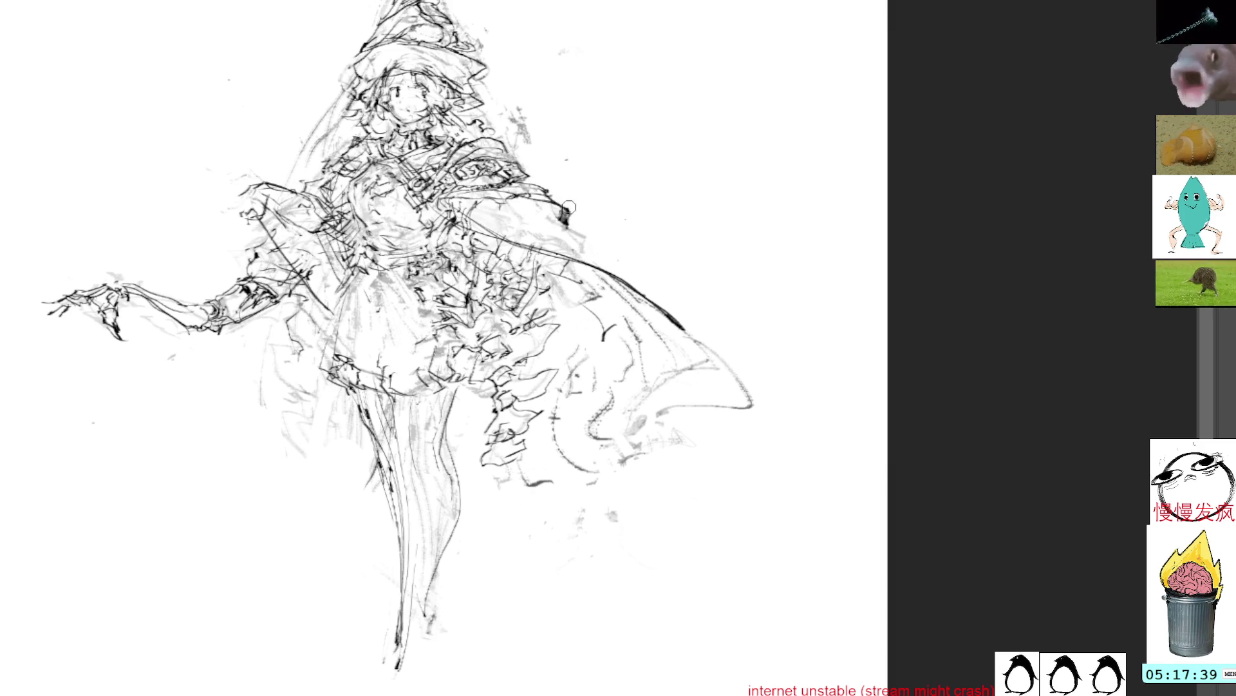
{"action": "left_click_drag", "start_coordinate": [571, 211], "coordinate": [571, 229]}
{"action": "mouse_move", "coordinate": [509, 196]}
{"action": "left_mouse_down"}
{"action": "mouse_move", "coordinate": [572, 236]}
{"action": "mouse_move", "coordinate": [527, 212]}
{"action": "left_mouse_up"}
{"action": "left_click_drag", "start_coordinate": [535, 217], "coordinate": [555, 245]}
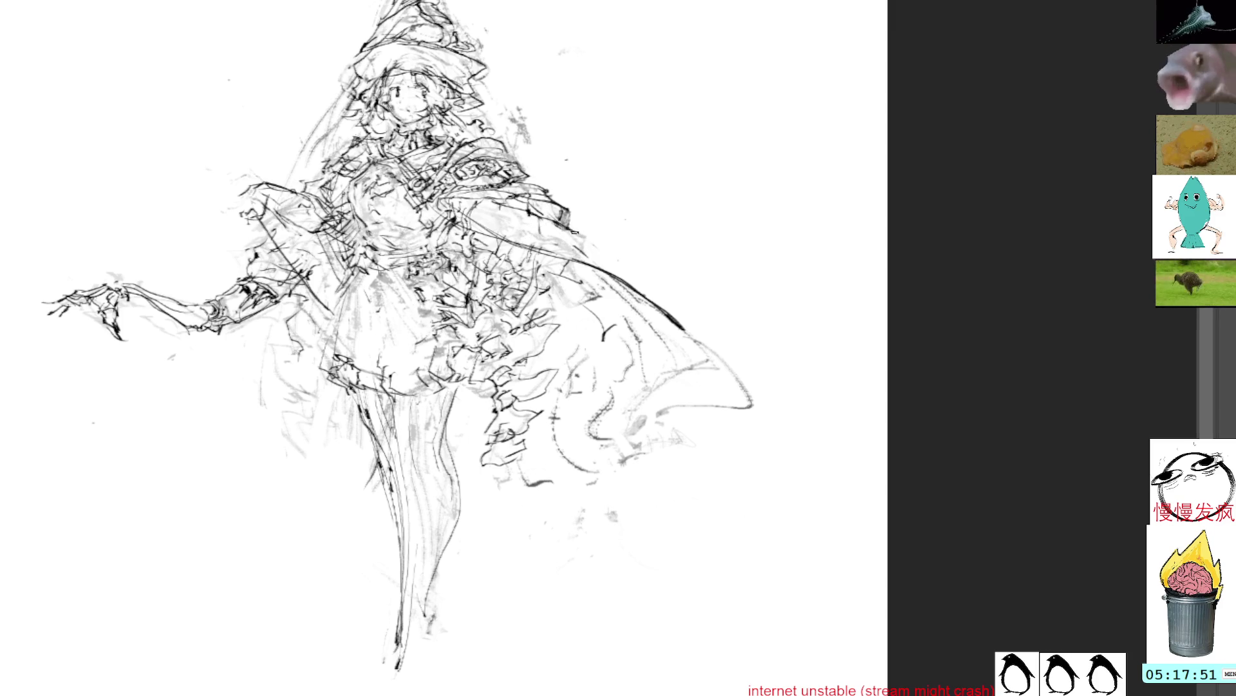
Darken, lighten, and redraw the cape's upper-right edge as a firm dark line
{"action": "left_click_drag", "start_coordinate": [583, 248], "coordinate": [676, 315]}
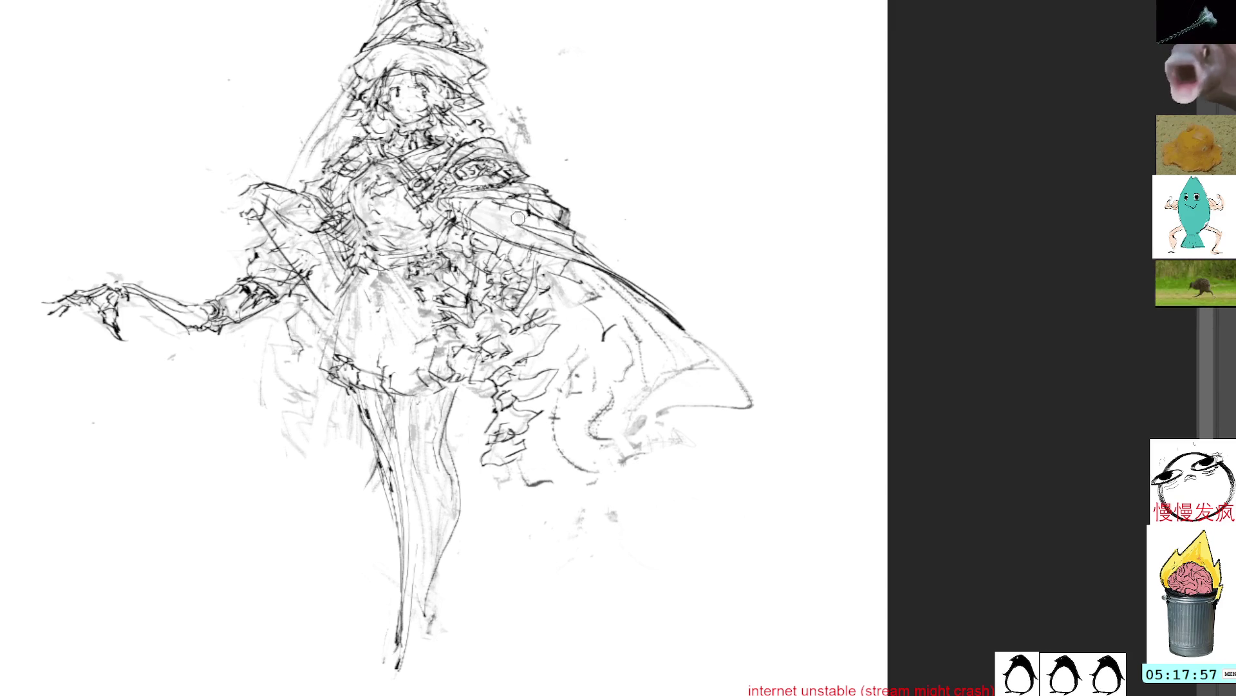
{"action": "left_click_drag", "start_coordinate": [516, 222], "coordinate": [582, 254]}
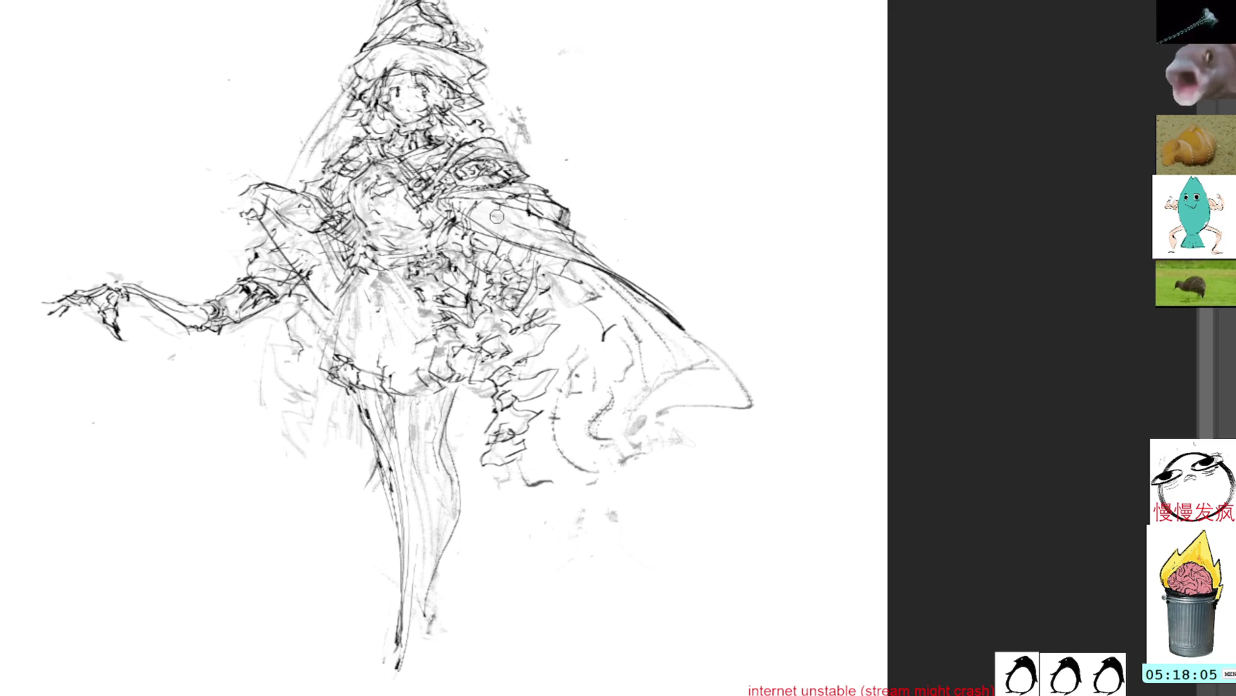
{"action": "left_click_drag", "start_coordinate": [578, 253], "coordinate": [694, 340]}
{"action": "mouse_move", "coordinate": [643, 296]}
{"action": "left_mouse_down"}
{"action": "mouse_move", "coordinate": [720, 353]}
{"action": "mouse_move", "coordinate": [718, 372]}
{"action": "left_mouse_up"}
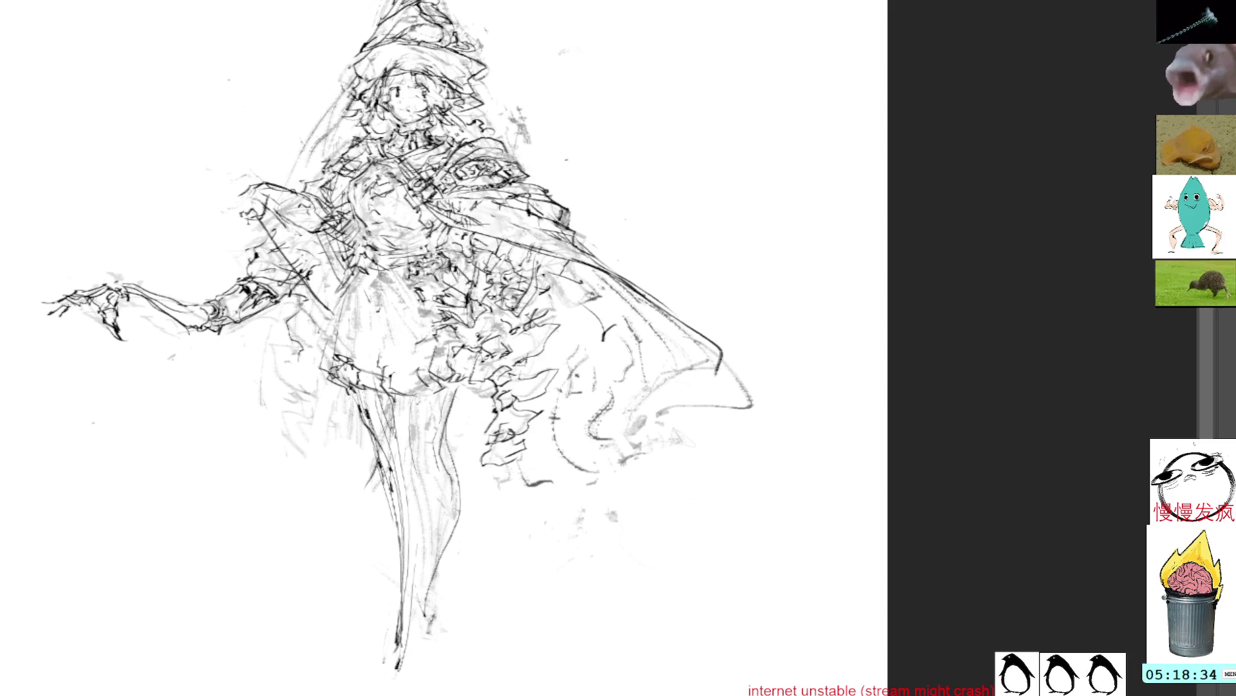
{"action": "key", "text": "l"}
{"action": "left_click_drag", "start_coordinate": [380, 25], "coordinate": [351, 67]}
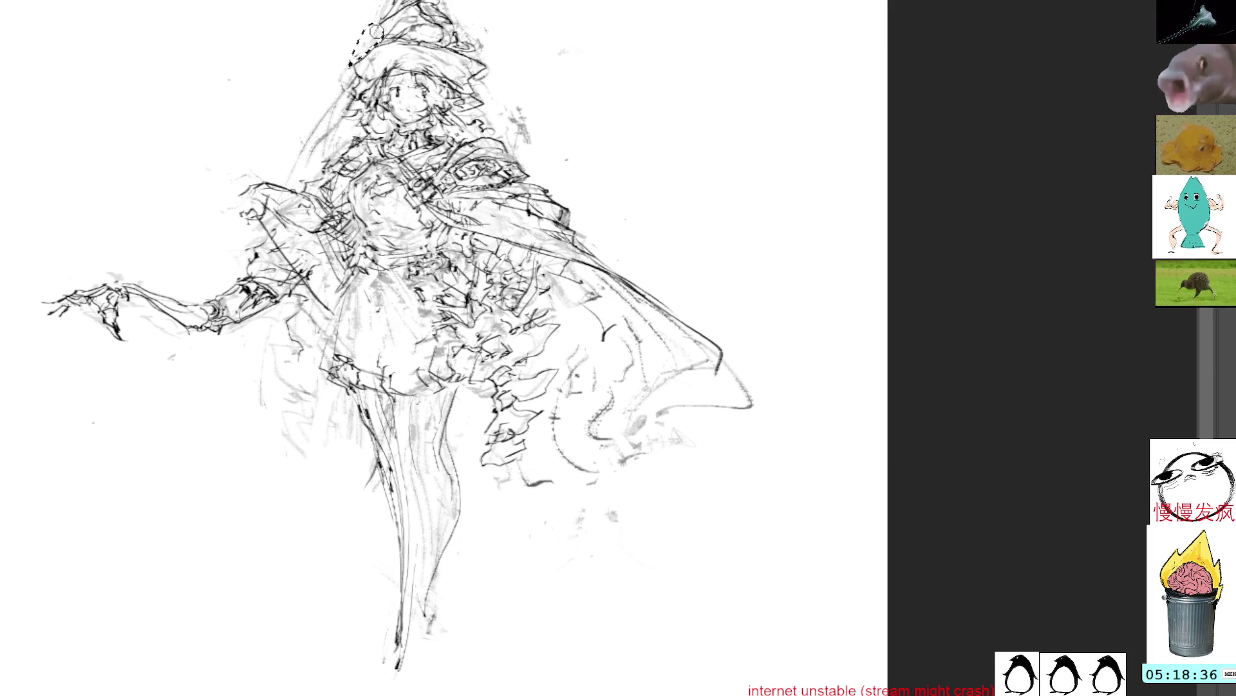
Drop the lasso and ink the hat's left and right edges, redoing the right edge twice
{"action": "key", "text": "Escape"}
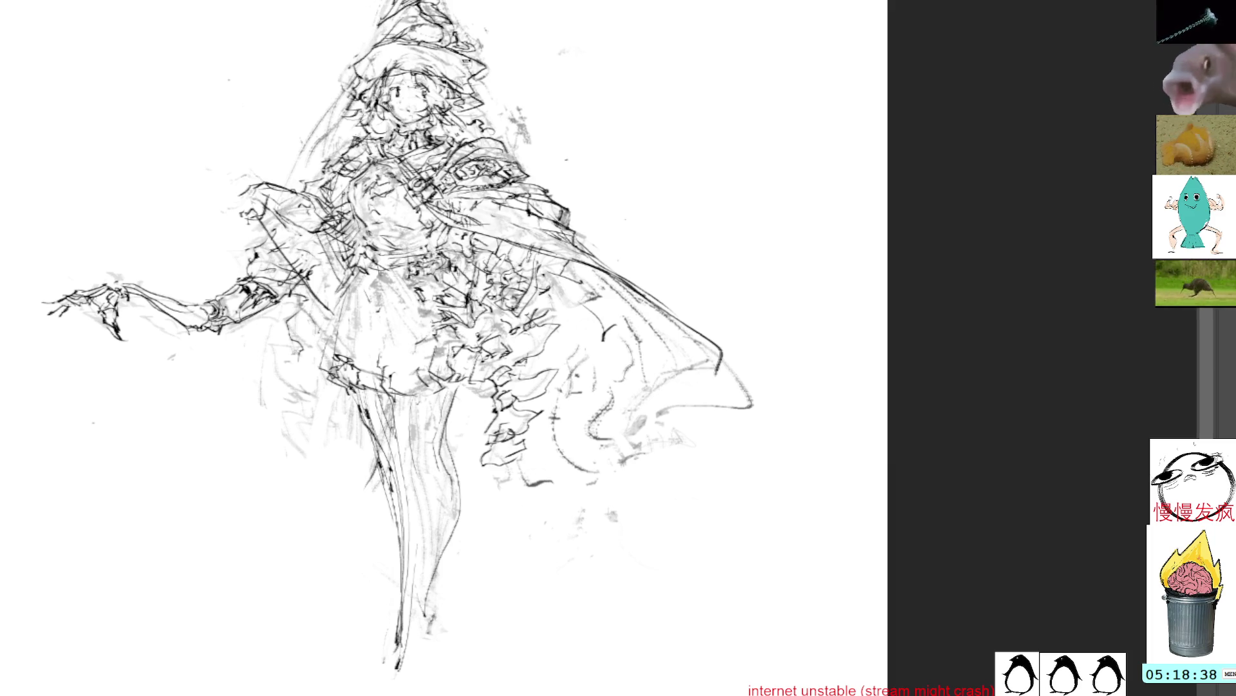
{"action": "left_click_drag", "start_coordinate": [380, 47], "coordinate": [358, 94]}
{"action": "left_click_drag", "start_coordinate": [486, 38], "coordinate": [477, 74]}
{"action": "key", "text": "ctrl+z"}
{"action": "key", "text": "ctrl+z"}
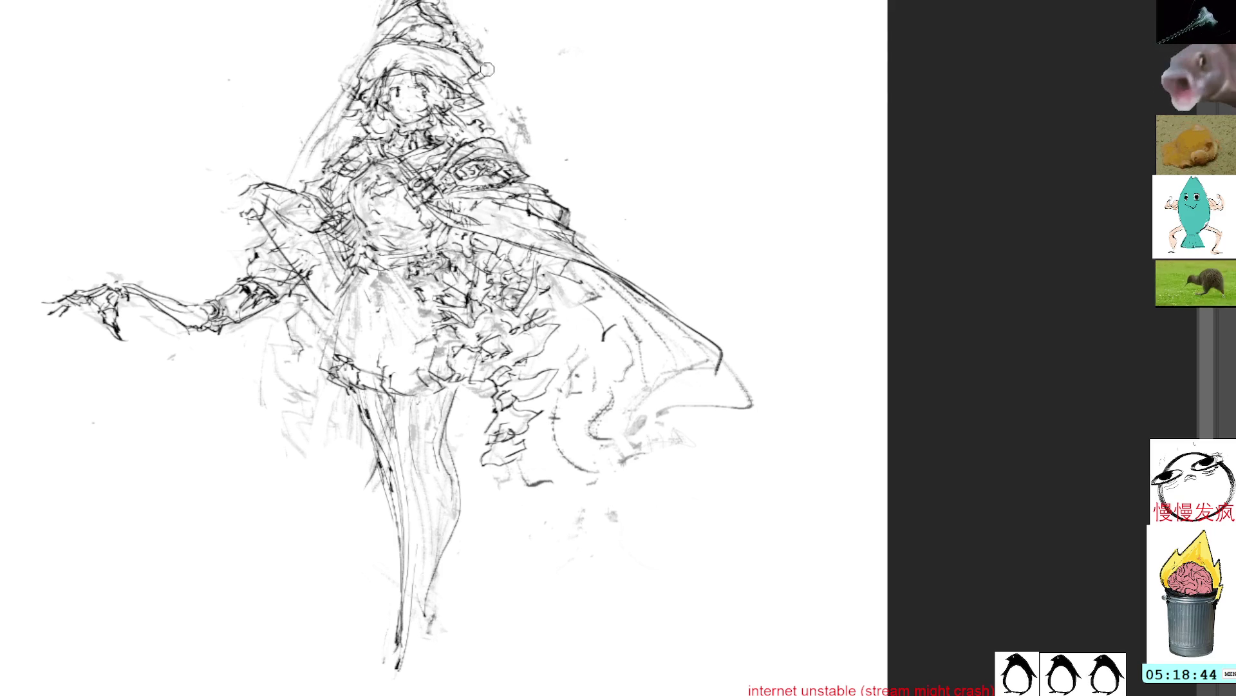
{"action": "mouse_move", "coordinate": [475, 43]}
{"action": "left_mouse_down"}
{"action": "mouse_move", "coordinate": [509, 128]}
{"action": "mouse_move", "coordinate": [451, 113]}
{"action": "mouse_move", "coordinate": [548, 164]}
{"action": "left_mouse_up"}
{"action": "key", "text": "ctrl+z"}
{"action": "left_click_drag", "start_coordinate": [466, 41], "coordinate": [539, 160]}
Draw long sweeping lines from the hat down along the cape's right edge
{"action": "mouse_move", "coordinate": [497, 109]}
{"action": "left_mouse_down"}
{"action": "mouse_move", "coordinate": [586, 218]}
{"action": "mouse_move", "coordinate": [672, 260]}
{"action": "left_mouse_up"}
{"action": "left_click_drag", "start_coordinate": [595, 218], "coordinate": [776, 344]}
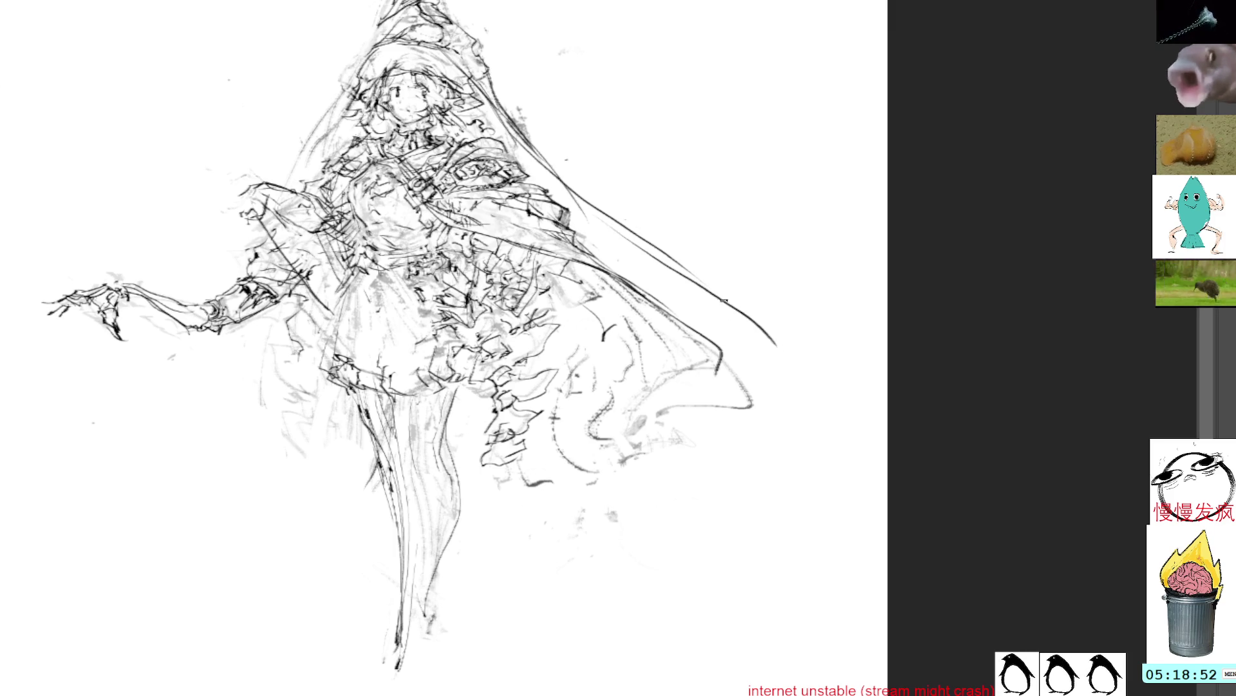
{"action": "left_click_drag", "start_coordinate": [614, 225], "coordinate": [779, 354]}
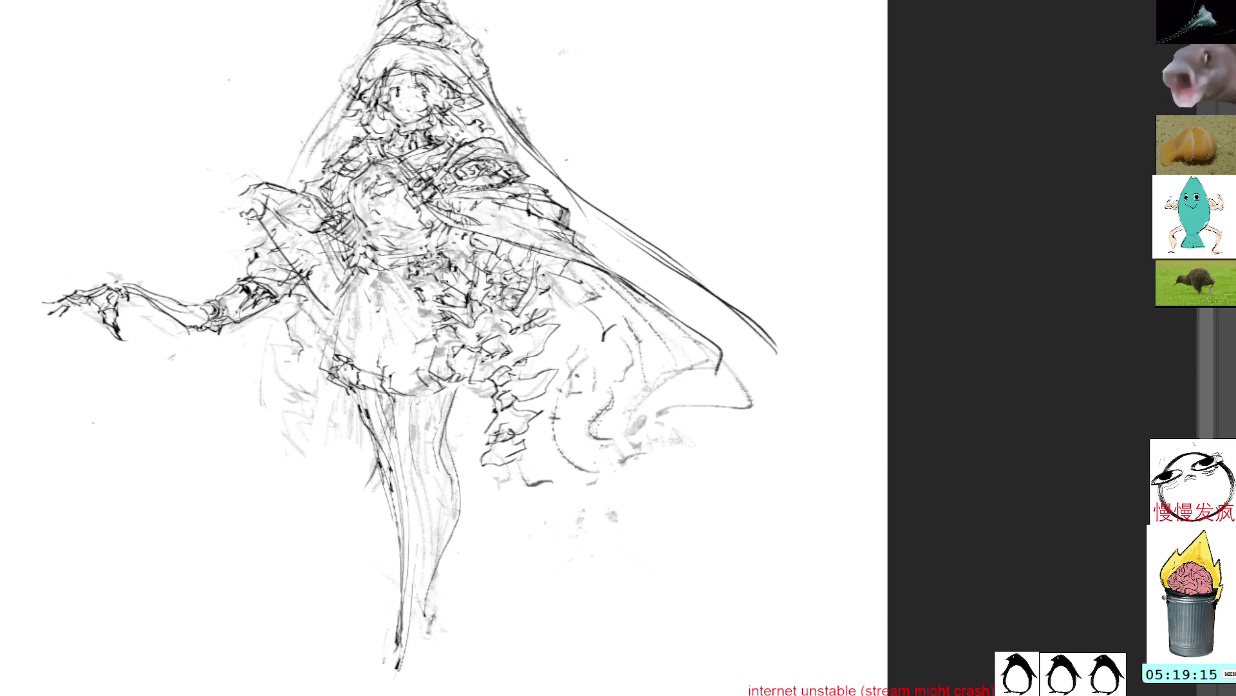
Sketch thin lines and hatching down the skirt
{"action": "mouse_move", "coordinate": [509, 351]}
{"action": "left_mouse_down"}
{"action": "mouse_move", "coordinate": [483, 319]}
{"action": "mouse_move", "coordinate": [570, 372]}
{"action": "left_mouse_up"}
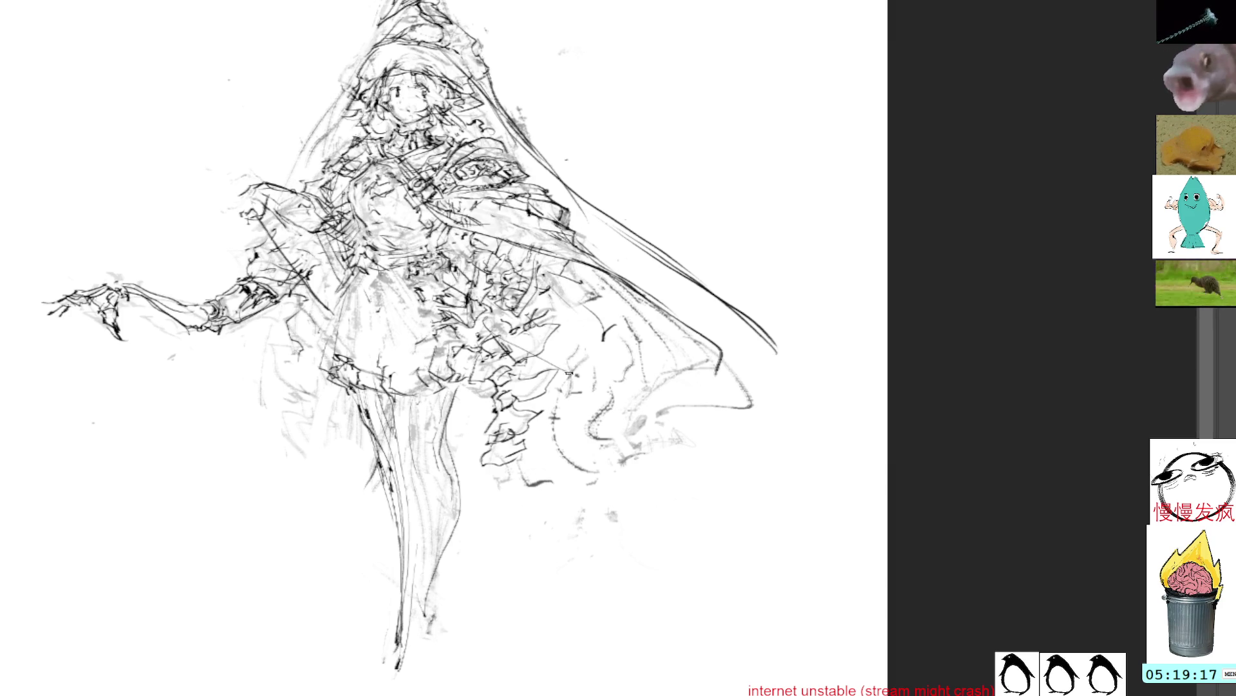
{"action": "mouse_move", "coordinate": [539, 322]}
{"action": "left_mouse_down"}
{"action": "mouse_move", "coordinate": [574, 413]}
{"action": "mouse_move", "coordinate": [545, 371]}
{"action": "mouse_move", "coordinate": [580, 418]}
{"action": "left_mouse_up"}
{"action": "mouse_move", "coordinate": [509, 341]}
{"action": "left_mouse_down"}
{"action": "mouse_move", "coordinate": [533, 325]}
{"action": "mouse_move", "coordinate": [570, 345]}
{"action": "mouse_move", "coordinate": [567, 319]}
{"action": "mouse_move", "coordinate": [506, 358]}
{"action": "left_mouse_up"}
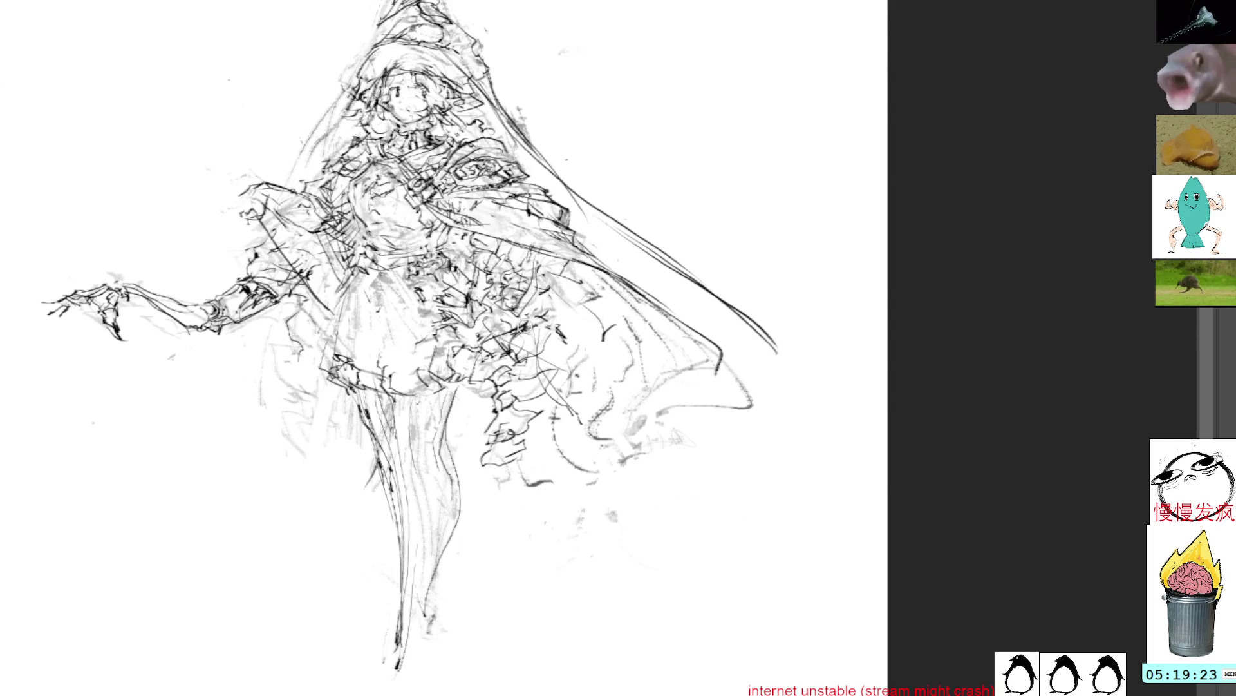
Lasso the new skirt sketch, move it to the left of the figure, and deselect
{"action": "mouse_move", "coordinate": [559, 403]}
{"action": "left_mouse_down"}
{"action": "mouse_move", "coordinate": [465, 394]}
{"action": "mouse_move", "coordinate": [475, 400]}
{"action": "mouse_move", "coordinate": [169, 428]}
{"action": "left_mouse_up"}
{"action": "key", "text": "ctrl+t"}
{"action": "key", "text": "Return"}
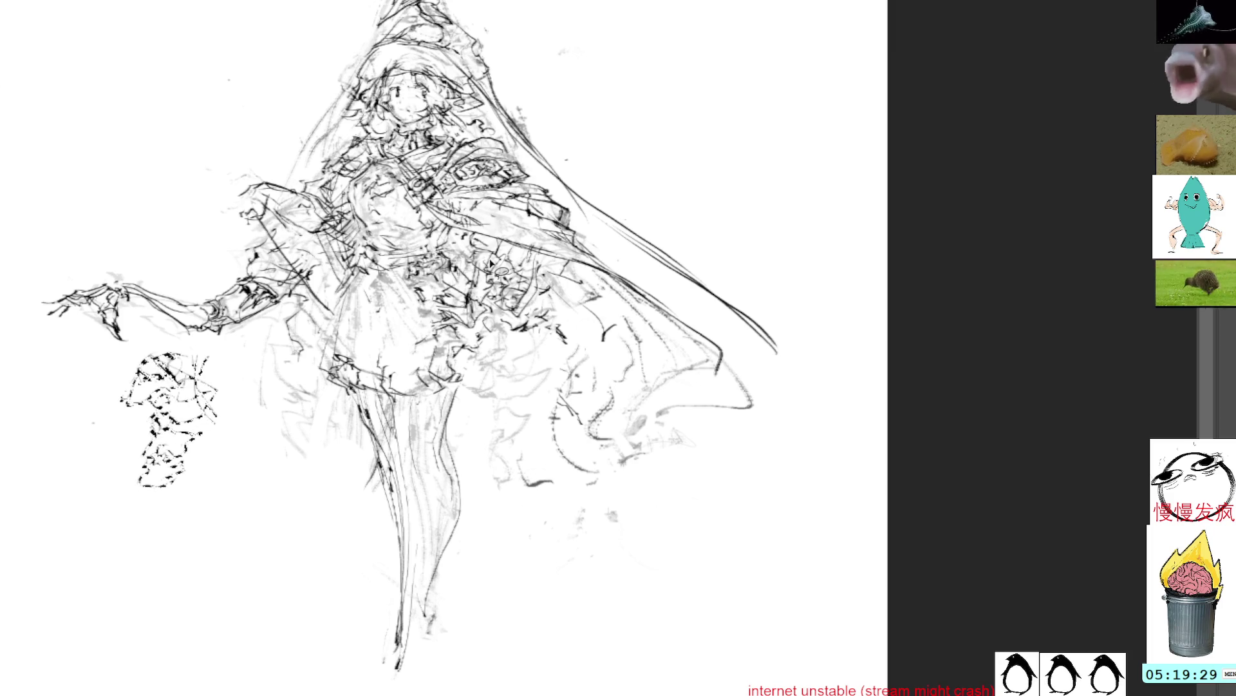
{"action": "key", "text": "ctrl+d"}
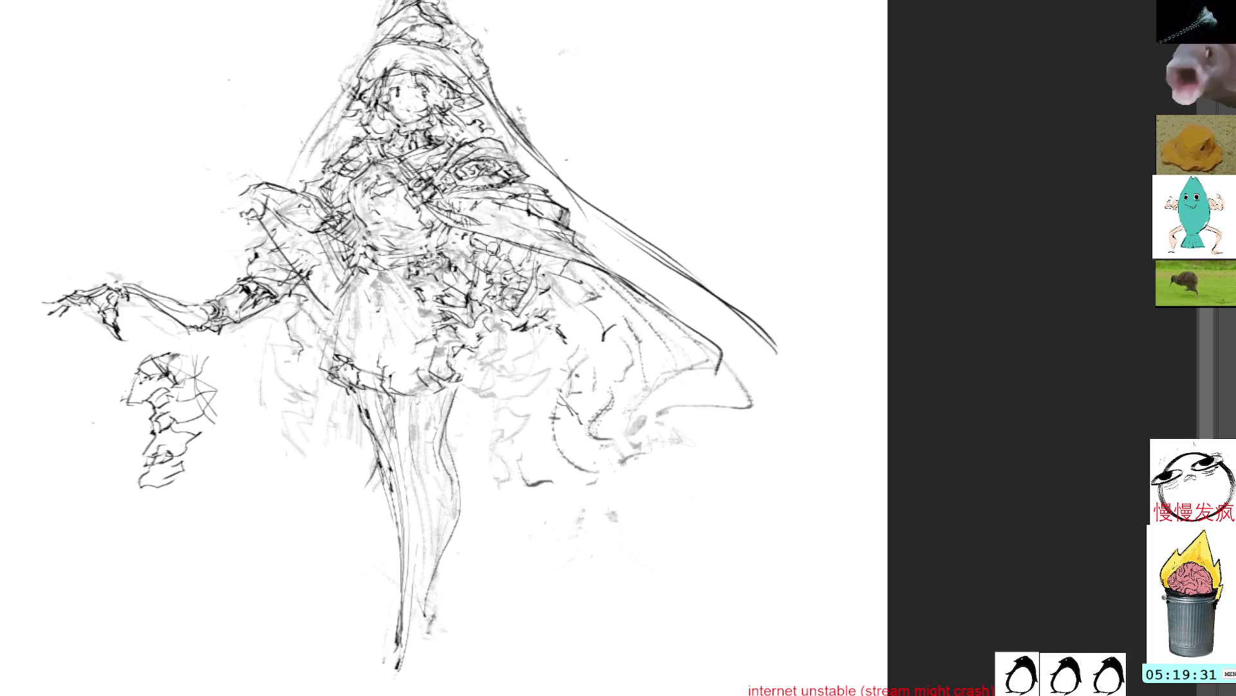
Add diagonal and dark hatching strokes across the dress
{"action": "mouse_move", "coordinate": [522, 355]}
{"action": "left_mouse_down"}
{"action": "mouse_move", "coordinate": [576, 394]}
{"action": "mouse_move", "coordinate": [564, 399]}
{"action": "left_mouse_up"}
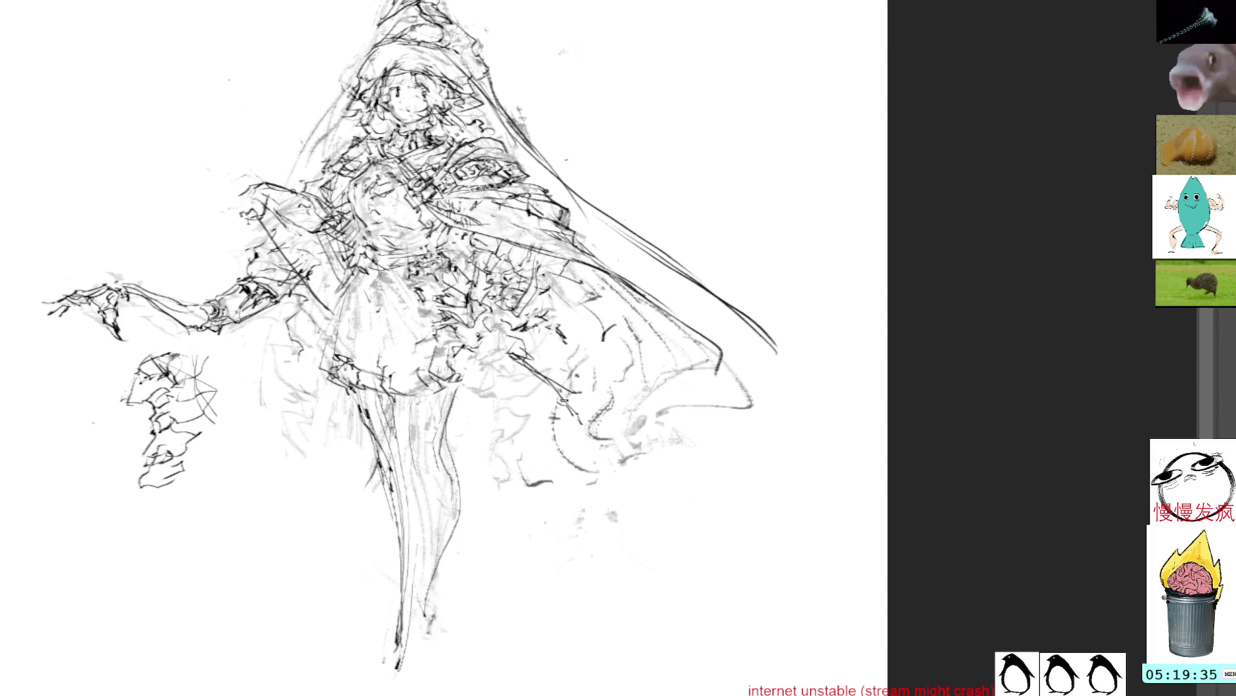
{"action": "left_click_drag", "start_coordinate": [554, 332], "coordinate": [599, 406]}
{"action": "left_click_drag", "start_coordinate": [523, 365], "coordinate": [545, 367]}
{"action": "mouse_move", "coordinate": [538, 338]}
{"action": "left_mouse_down"}
{"action": "mouse_move", "coordinate": [561, 340]}
{"action": "mouse_move", "coordinate": [602, 403]}
{"action": "mouse_move", "coordinate": [520, 390]}
{"action": "mouse_move", "coordinate": [589, 364]}
{"action": "mouse_move", "coordinate": [528, 385]}
{"action": "mouse_move", "coordinate": [579, 405]}
{"action": "left_mouse_up"}
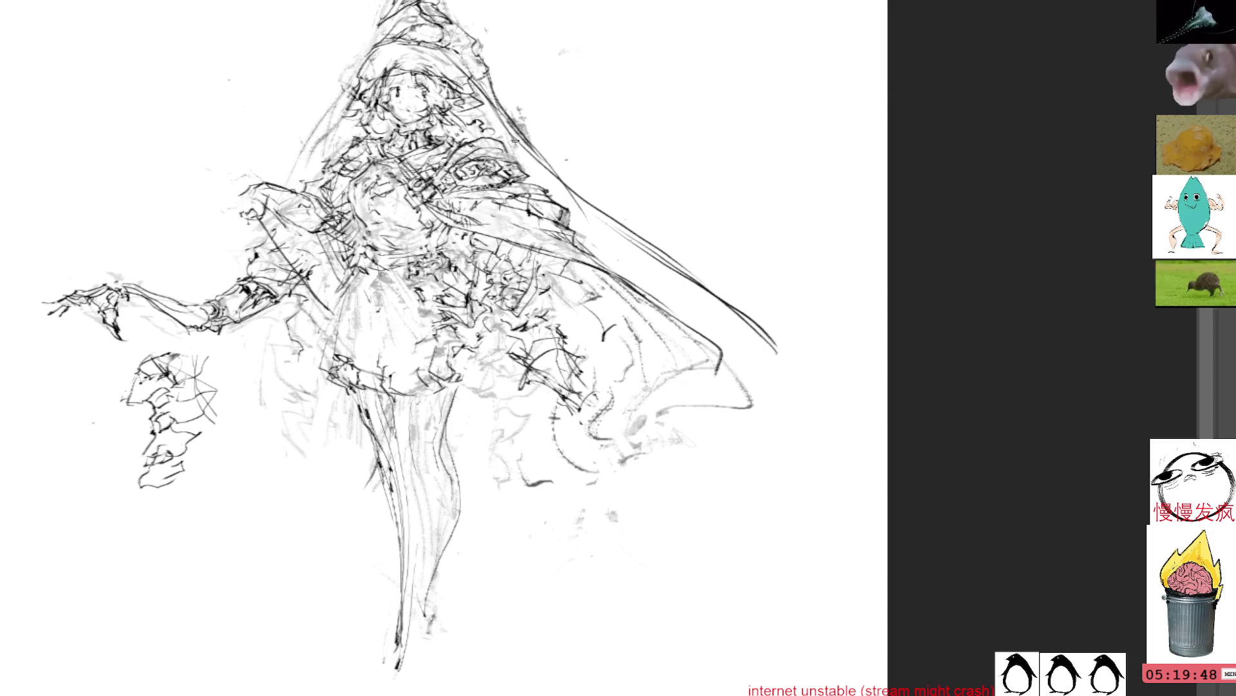
Sketch an arm reaching out below the skirt's right side to a hand, erasing stray strokes
{"action": "left_click_drag", "start_coordinate": [596, 425], "coordinate": [652, 445]}
{"action": "left_click_drag", "start_coordinate": [573, 422], "coordinate": [657, 447]}
{"action": "mouse_move", "coordinate": [597, 402]}
{"action": "left_mouse_down"}
{"action": "mouse_move", "coordinate": [680, 444]}
{"action": "mouse_move", "coordinate": [582, 423]}
{"action": "mouse_move", "coordinate": [654, 439]}
{"action": "mouse_move", "coordinate": [609, 419]}
{"action": "mouse_move", "coordinate": [705, 469]}
{"action": "left_mouse_up"}
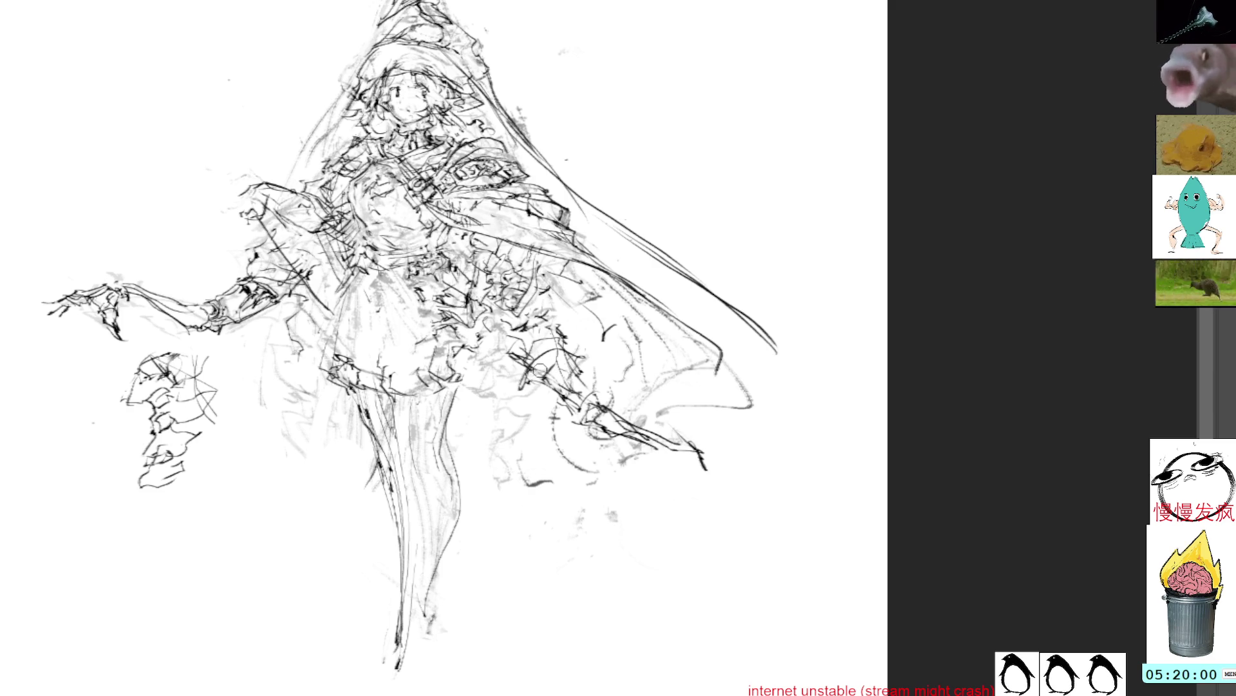
{"action": "mouse_move", "coordinate": [555, 361]}
{"action": "left_mouse_down"}
{"action": "mouse_move", "coordinate": [534, 380]}
{"action": "mouse_move", "coordinate": [582, 367]}
{"action": "mouse_move", "coordinate": [536, 388]}
{"action": "mouse_move", "coordinate": [577, 401]}
{"action": "mouse_move", "coordinate": [570, 365]}
{"action": "mouse_move", "coordinate": [694, 462]}
{"action": "mouse_move", "coordinate": [706, 444]}
{"action": "mouse_move", "coordinate": [695, 466]}
{"action": "mouse_move", "coordinate": [713, 474]}
{"action": "mouse_move", "coordinate": [741, 445]}
{"action": "mouse_move", "coordinate": [715, 443]}
{"action": "left_mouse_up"}
{"action": "mouse_move", "coordinate": [704, 460]}
{"action": "left_mouse_down"}
{"action": "mouse_move", "coordinate": [733, 441]}
{"action": "mouse_move", "coordinate": [709, 453]}
{"action": "left_mouse_up"}
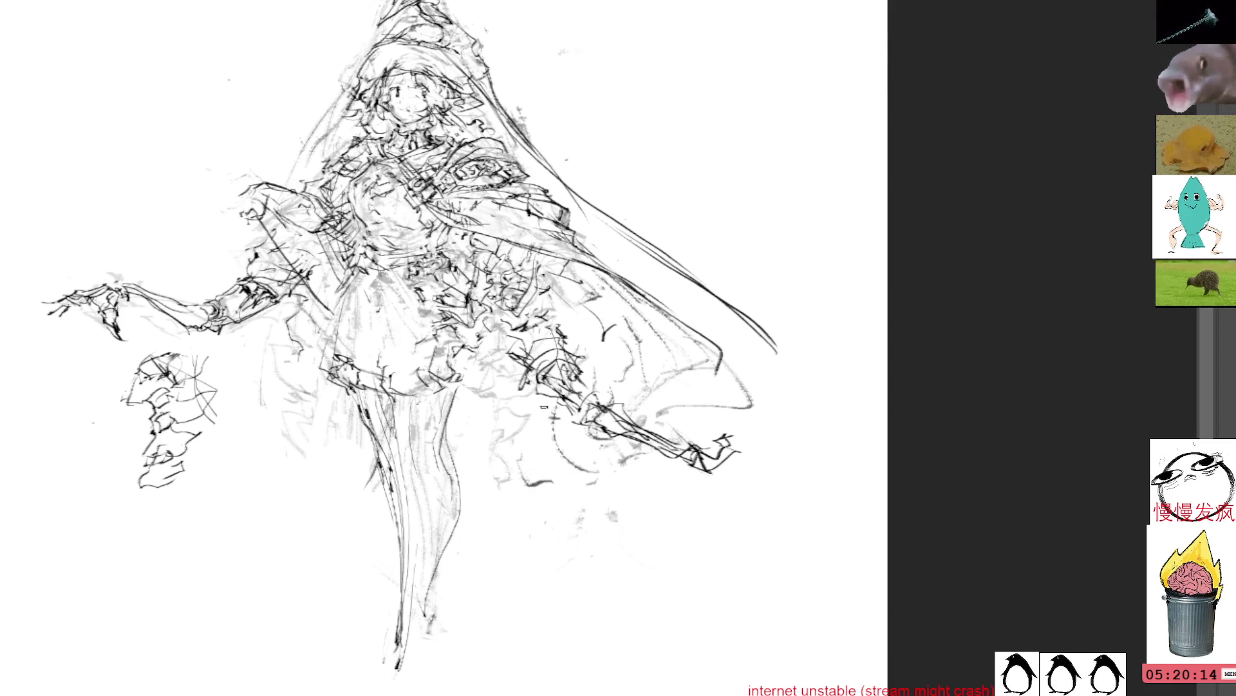
{"action": "left_click_drag", "start_coordinate": [700, 436], "coordinate": [729, 452]}
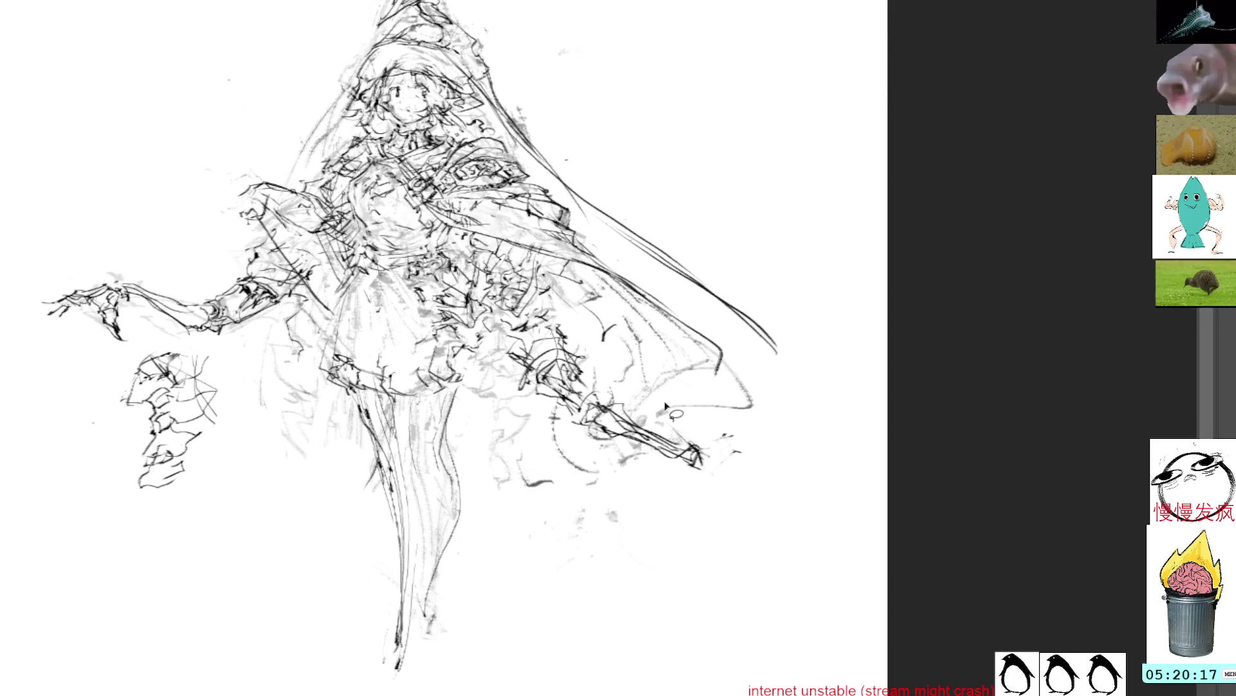
Redraw the right hand, add curved dress strokes, and undo a trial move of the face sketch
{"action": "mouse_move", "coordinate": [660, 429]}
{"action": "left_mouse_down"}
{"action": "mouse_move", "coordinate": [726, 438]}
{"action": "mouse_move", "coordinate": [689, 464]}
{"action": "mouse_move", "coordinate": [722, 451]}
{"action": "mouse_move", "coordinate": [714, 433]}
{"action": "mouse_move", "coordinate": [731, 426]}
{"action": "mouse_move", "coordinate": [731, 452]}
{"action": "mouse_move", "coordinate": [747, 461]}
{"action": "mouse_move", "coordinate": [717, 425]}
{"action": "mouse_move", "coordinate": [770, 445]}
{"action": "left_mouse_up"}
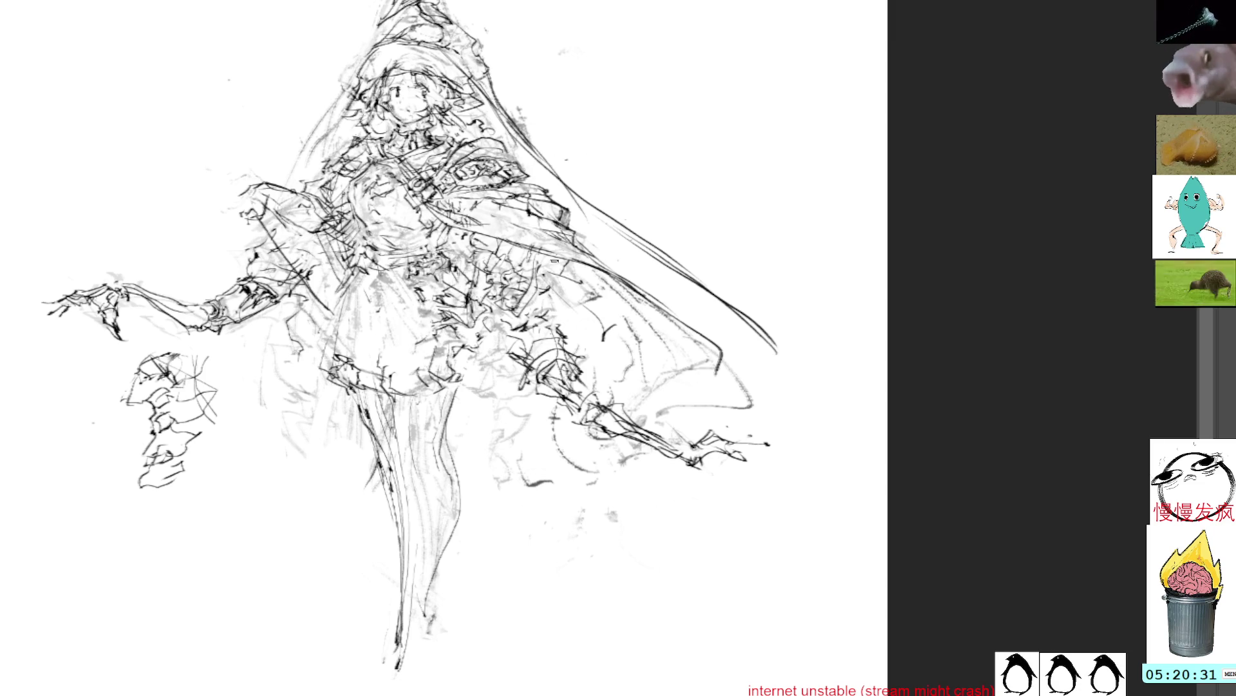
{"action": "left_click_drag", "start_coordinate": [557, 309], "coordinate": [504, 349]}
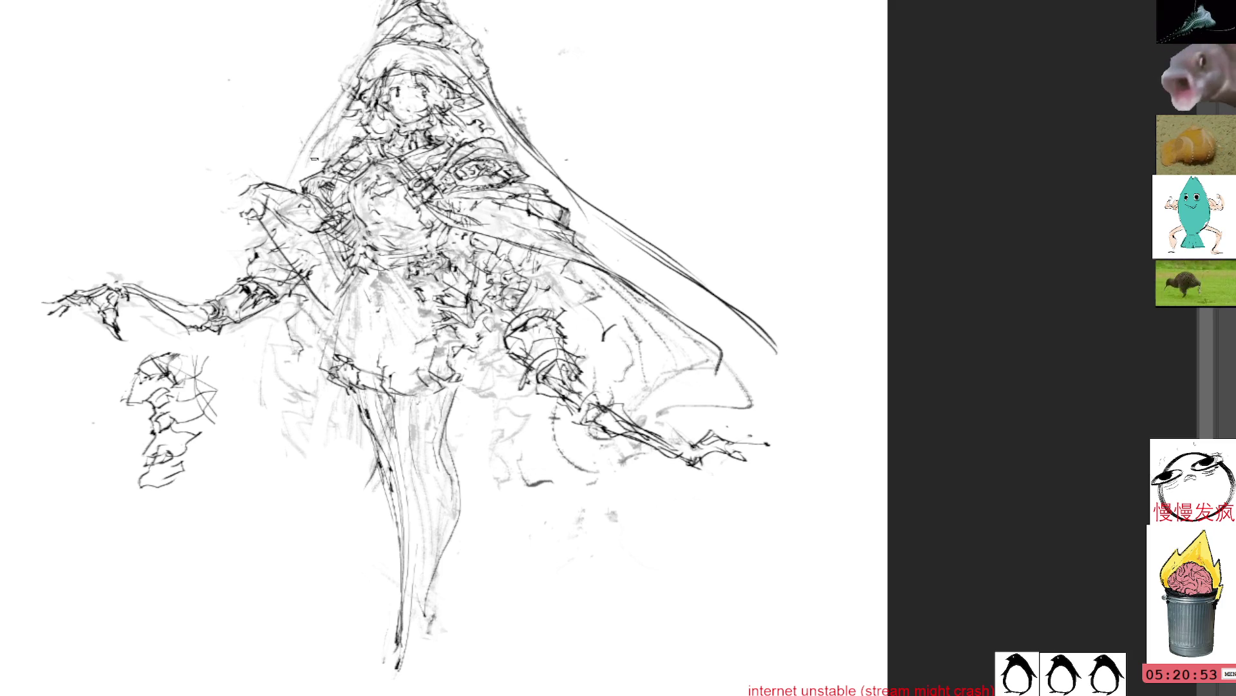
{"action": "left_click_drag", "start_coordinate": [187, 387], "coordinate": [506, 415]}
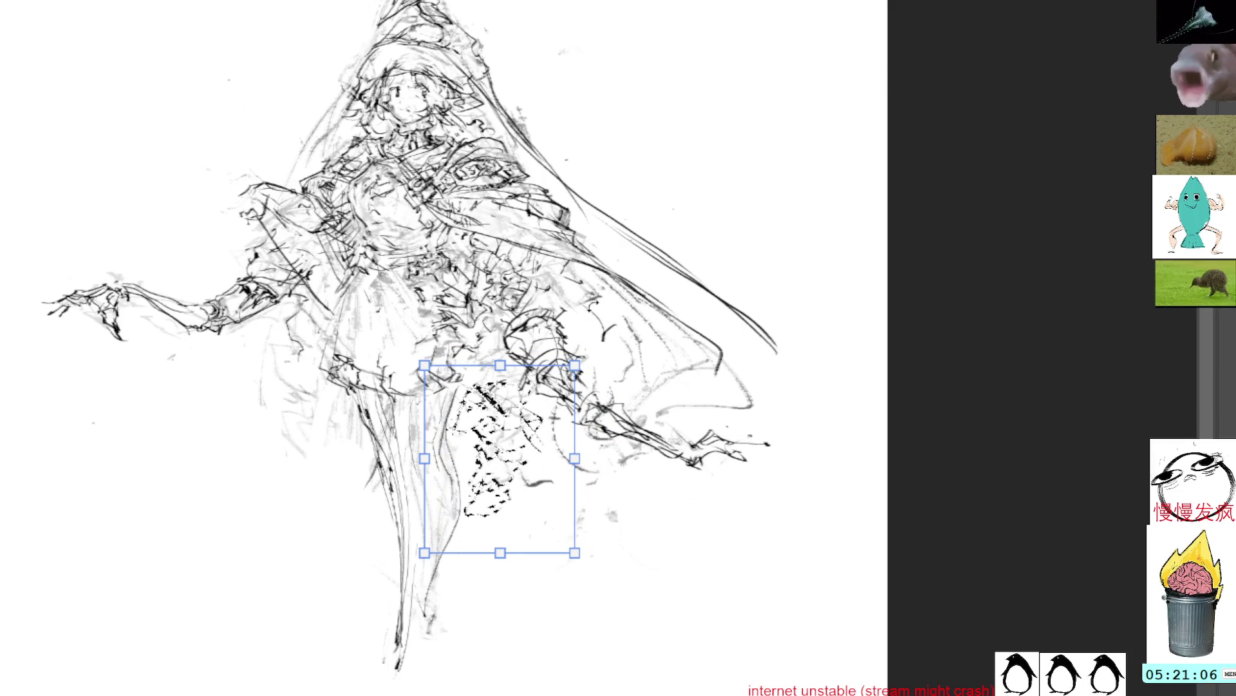
{"action": "key", "text": "Return"}
{"action": "key", "text": "ctrl+z"}
{"action": "key", "text": "ctrl+d"}
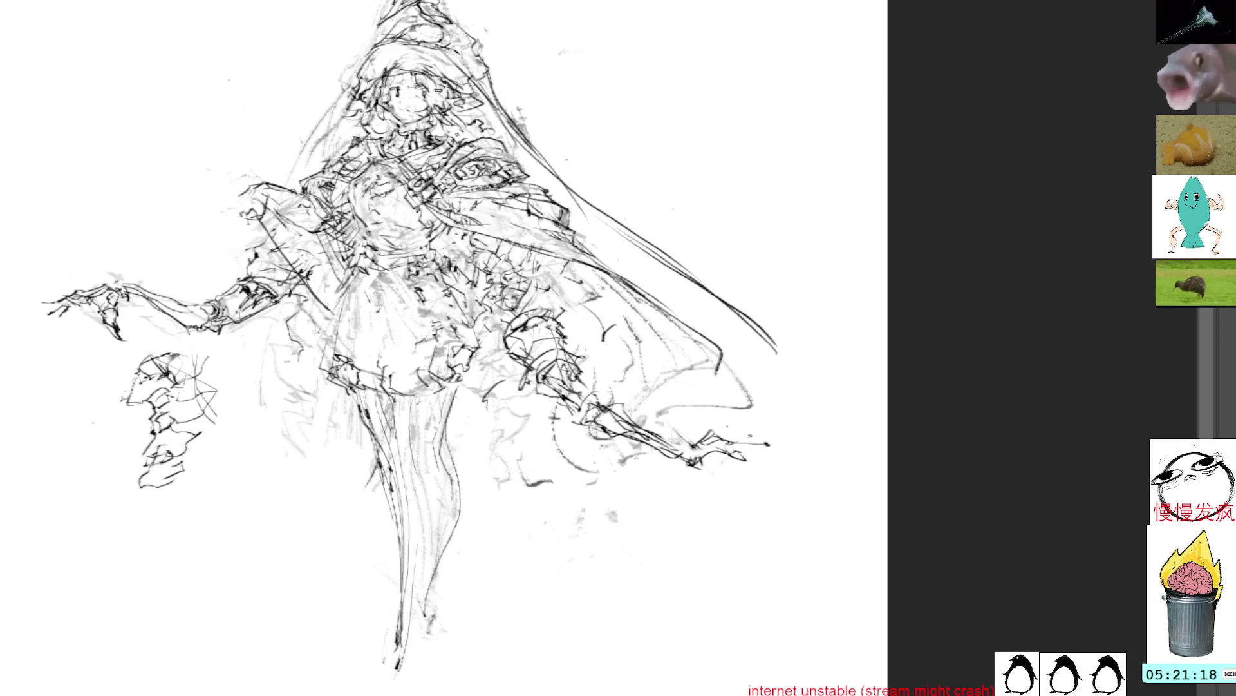
Draw one pencil stroke tracing the skirt's left edge down to its bottom hem
{"action": "mouse_move", "coordinate": [344, 295]}
{"action": "left_mouse_down"}
{"action": "mouse_move", "coordinate": [316, 357]}
{"action": "mouse_move", "coordinate": [384, 377]}
{"action": "left_mouse_up"}
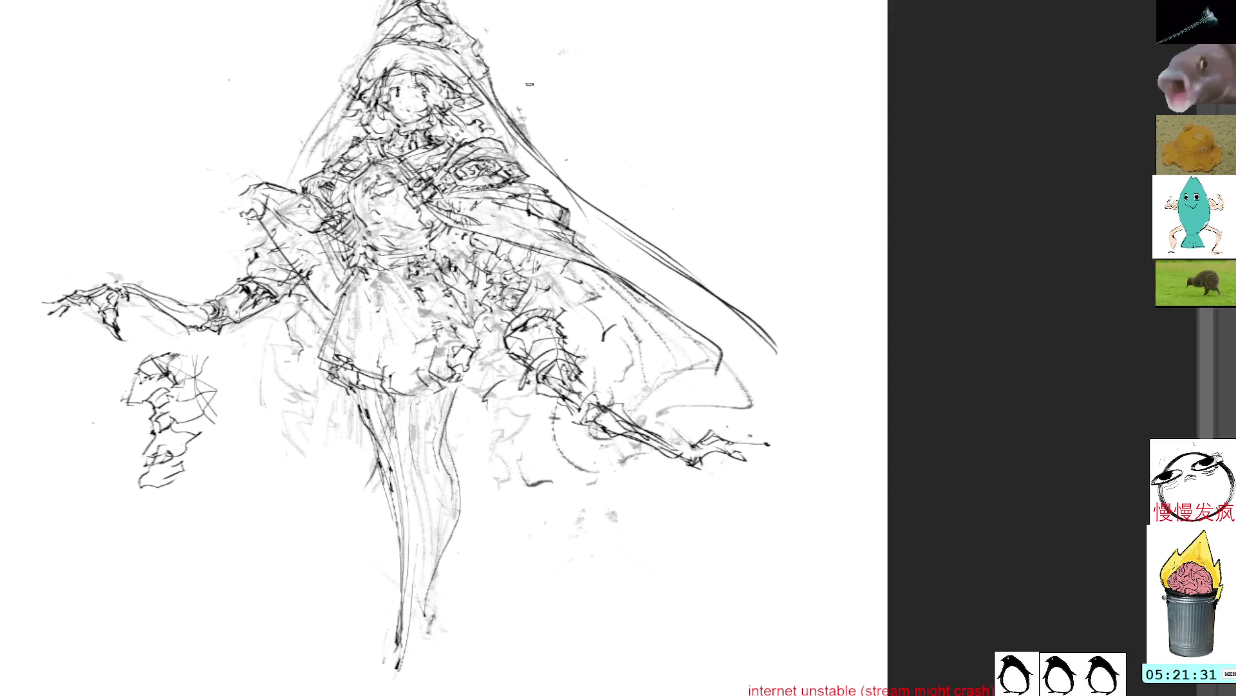
Add a short line on the cape's right edge and dark hatching across the torso
{"action": "left_click_drag", "start_coordinate": [755, 329], "coordinate": [765, 340]}
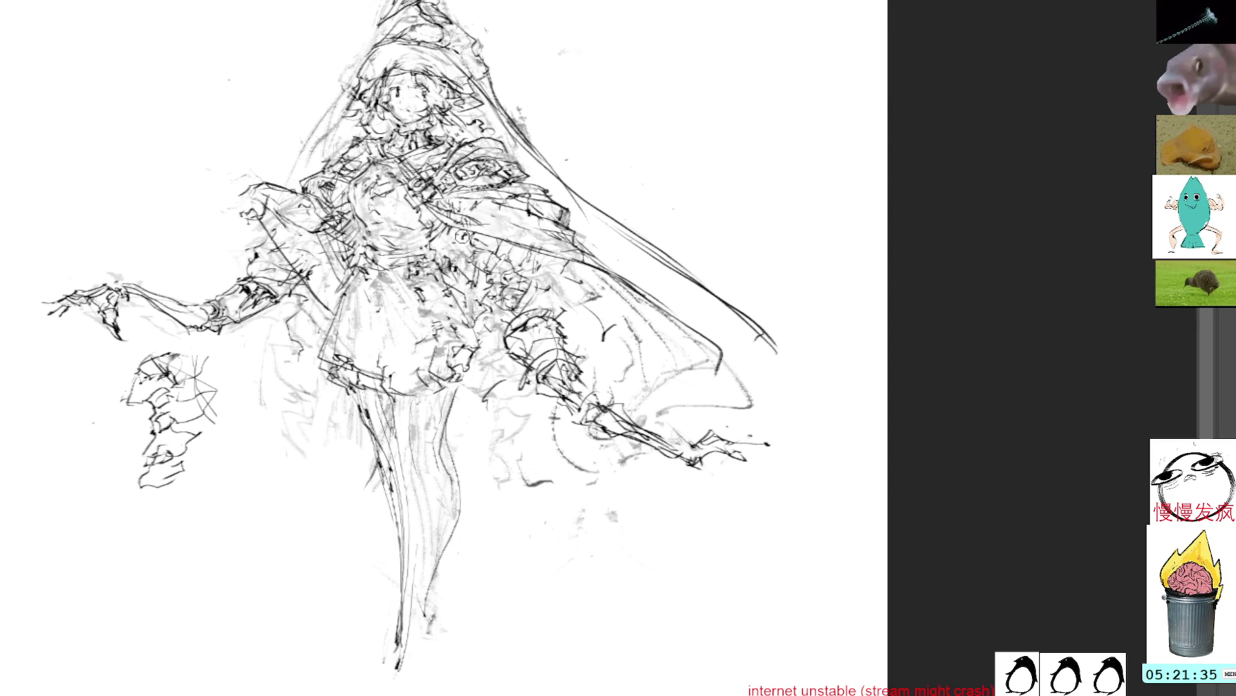
{"action": "mouse_move", "coordinate": [451, 222]}
{"action": "left_mouse_down"}
{"action": "mouse_move", "coordinate": [460, 251]}
{"action": "mouse_move", "coordinate": [428, 216]}
{"action": "mouse_move", "coordinate": [425, 264]}
{"action": "mouse_move", "coordinate": [419, 200]}
{"action": "left_mouse_up"}
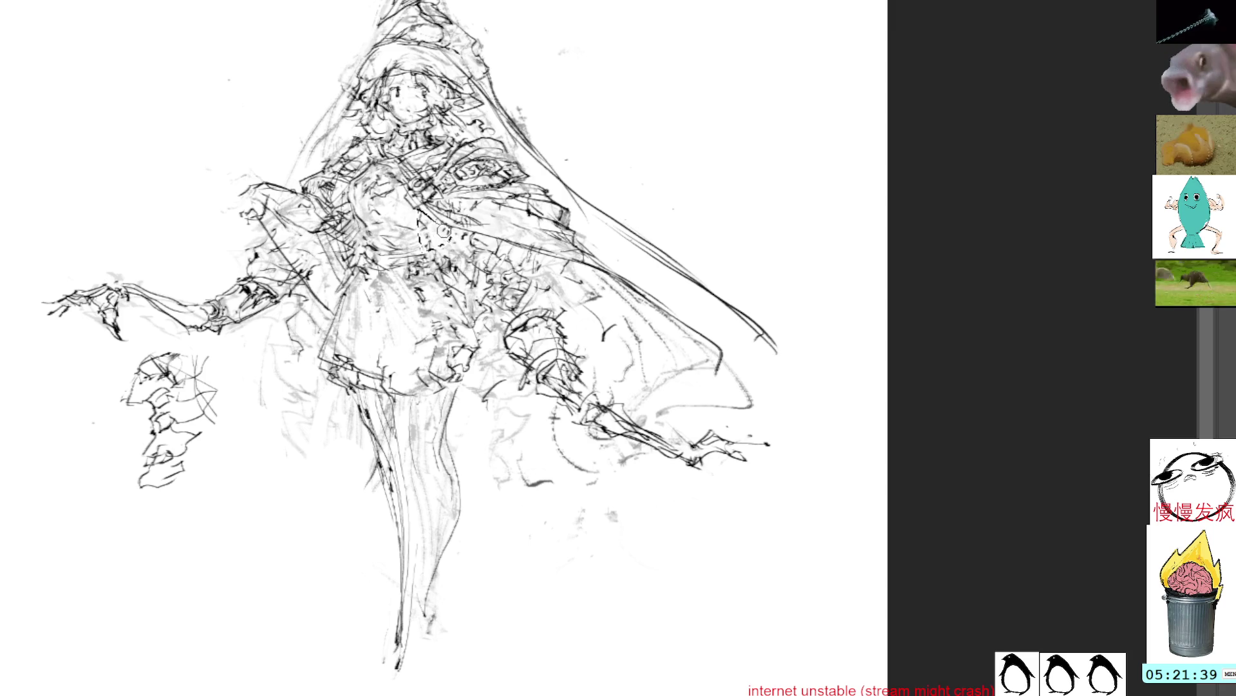
{"action": "left_click_drag", "start_coordinate": [483, 187], "coordinate": [570, 264]}
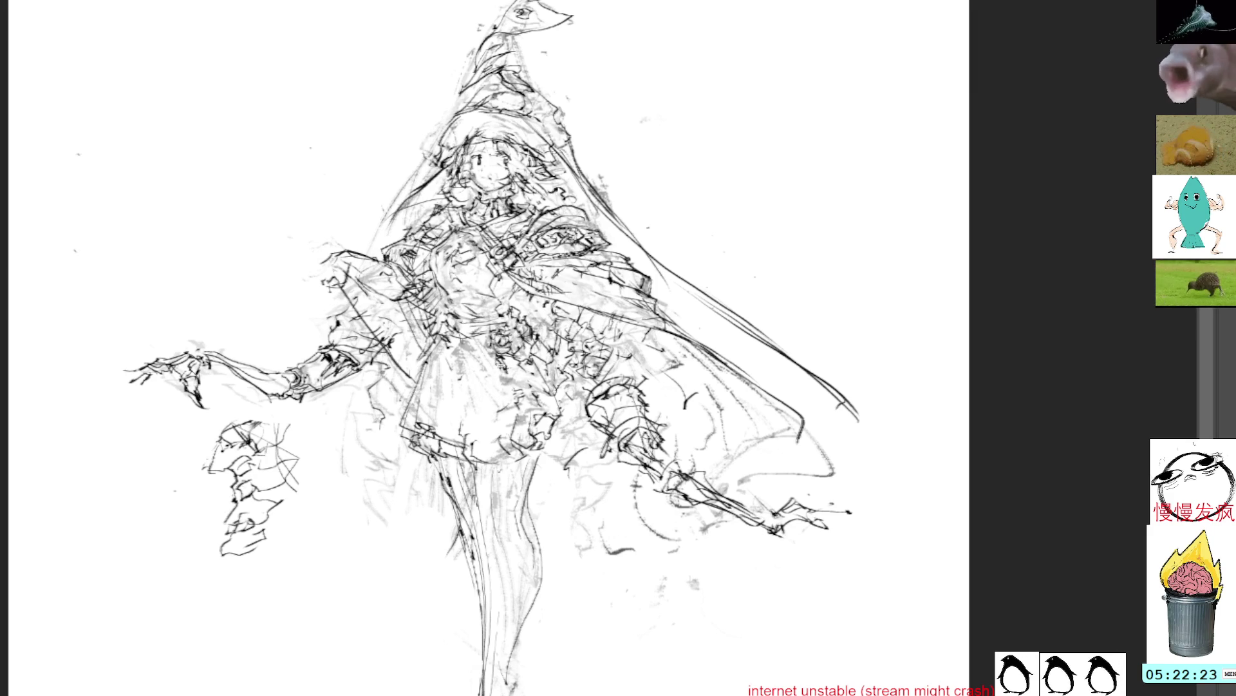
Add short fold strokes on the skirt's left and ruffle marks on its upper right
{"action": "mouse_move", "coordinate": [506, 367]}
{"action": "left_mouse_down"}
{"action": "mouse_move", "coordinate": [502, 406]}
{"action": "mouse_move", "coordinate": [476, 415]}
{"action": "left_mouse_up"}
{"action": "mouse_move", "coordinate": [499, 400]}
{"action": "left_mouse_down"}
{"action": "mouse_move", "coordinate": [496, 423]}
{"action": "mouse_move", "coordinate": [490, 410]}
{"action": "mouse_move", "coordinate": [476, 422]}
{"action": "left_mouse_up"}
{"action": "left_click_drag", "start_coordinate": [503, 372], "coordinate": [503, 417]}
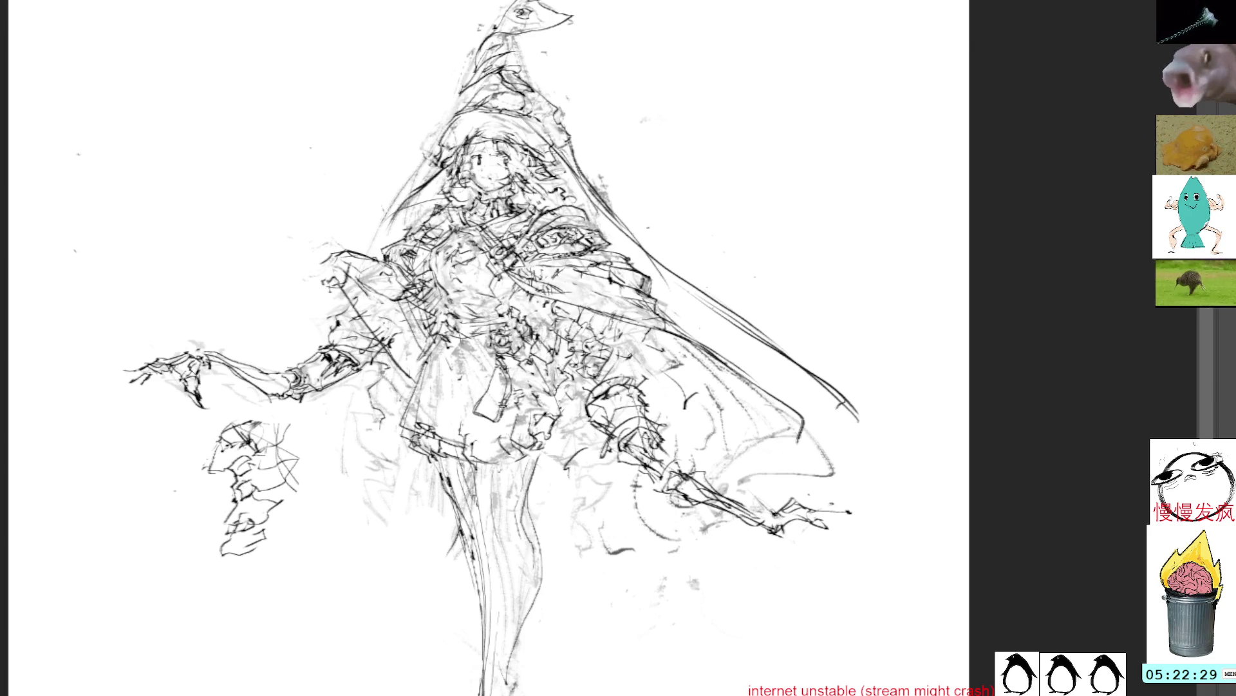
{"action": "mouse_move", "coordinate": [529, 351]}
{"action": "left_mouse_down"}
{"action": "mouse_move", "coordinate": [512, 366]}
{"action": "mouse_move", "coordinate": [505, 423]}
{"action": "mouse_move", "coordinate": [512, 378]}
{"action": "mouse_move", "coordinate": [507, 409]}
{"action": "mouse_move", "coordinate": [538, 425]}
{"action": "left_mouse_up"}
{"action": "mouse_move", "coordinate": [534, 380]}
{"action": "left_mouse_down"}
{"action": "mouse_move", "coordinate": [531, 416]}
{"action": "mouse_move", "coordinate": [512, 415]}
{"action": "mouse_move", "coordinate": [529, 399]}
{"action": "mouse_move", "coordinate": [532, 418]}
{"action": "left_mouse_up"}
{"action": "mouse_move", "coordinate": [530, 372]}
{"action": "left_mouse_down"}
{"action": "mouse_move", "coordinate": [535, 414]}
{"action": "mouse_move", "coordinate": [509, 425]}
{"action": "mouse_move", "coordinate": [509, 413]}
{"action": "mouse_move", "coordinate": [529, 422]}
{"action": "left_mouse_up"}
Add more small skirt marks and faint middle folds, then lasso the skirt's lower-left part
{"action": "left_click_drag", "start_coordinate": [518, 374], "coordinate": [510, 415]}
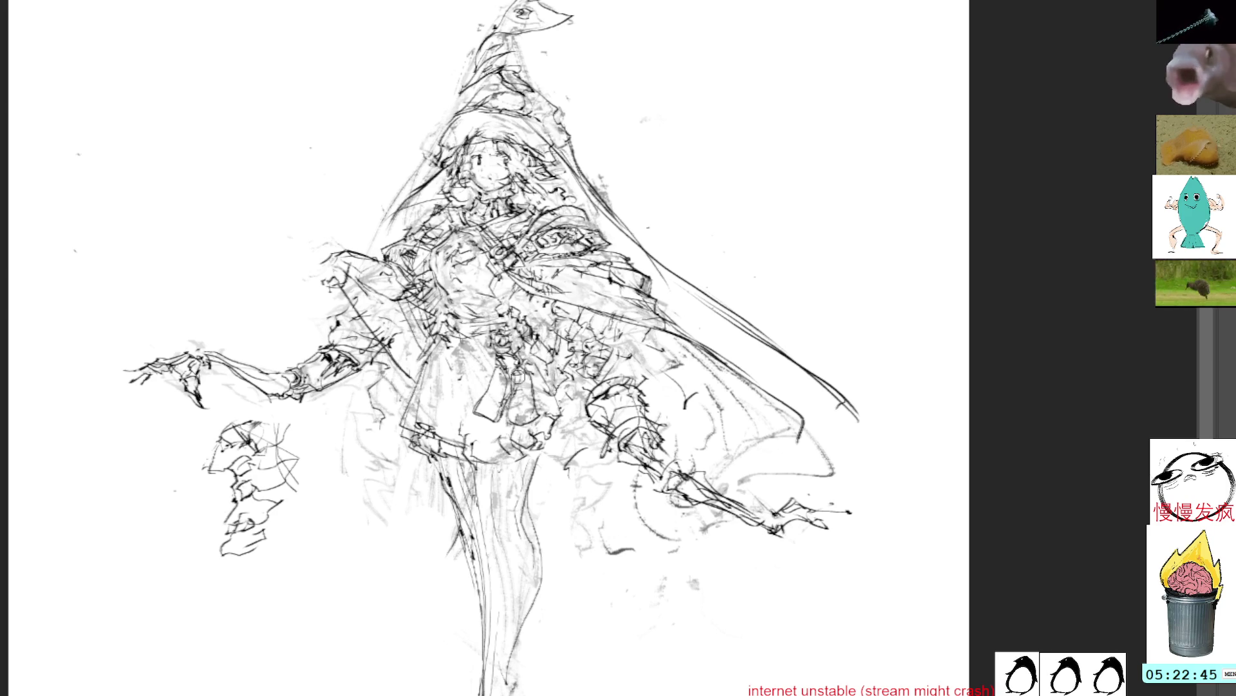
{"action": "left_click_drag", "start_coordinate": [518, 373], "coordinate": [506, 427]}
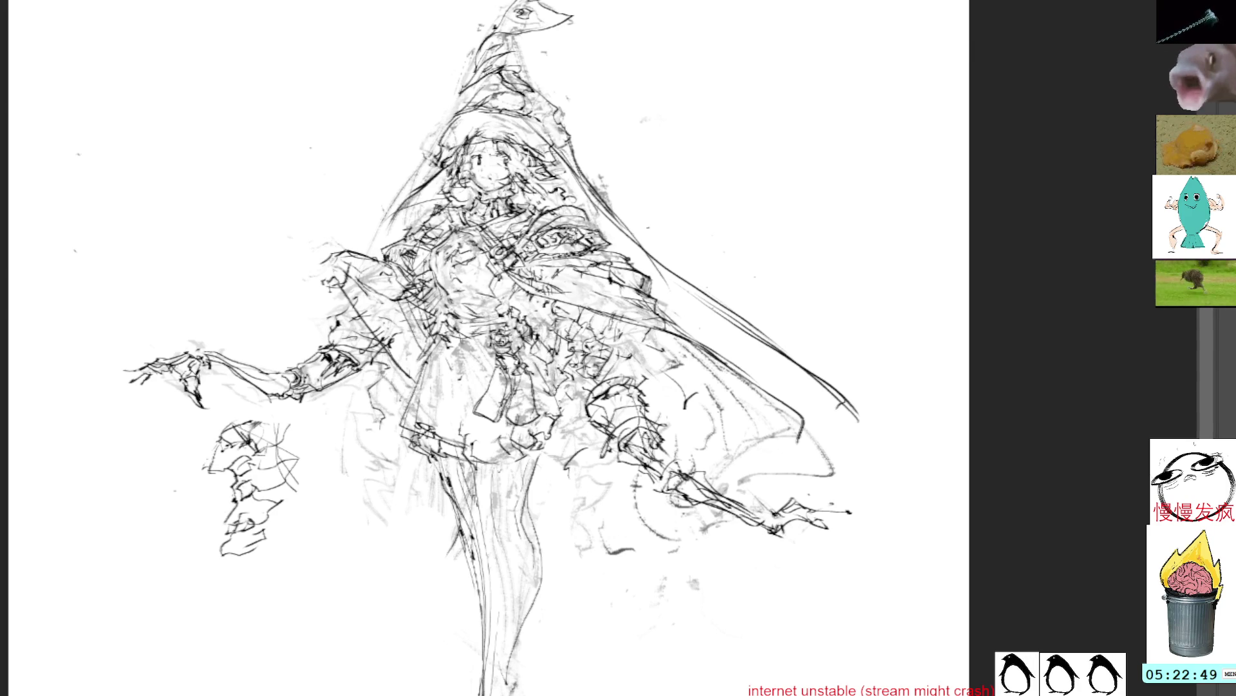
{"action": "left_click_drag", "start_coordinate": [505, 357], "coordinate": [471, 417]}
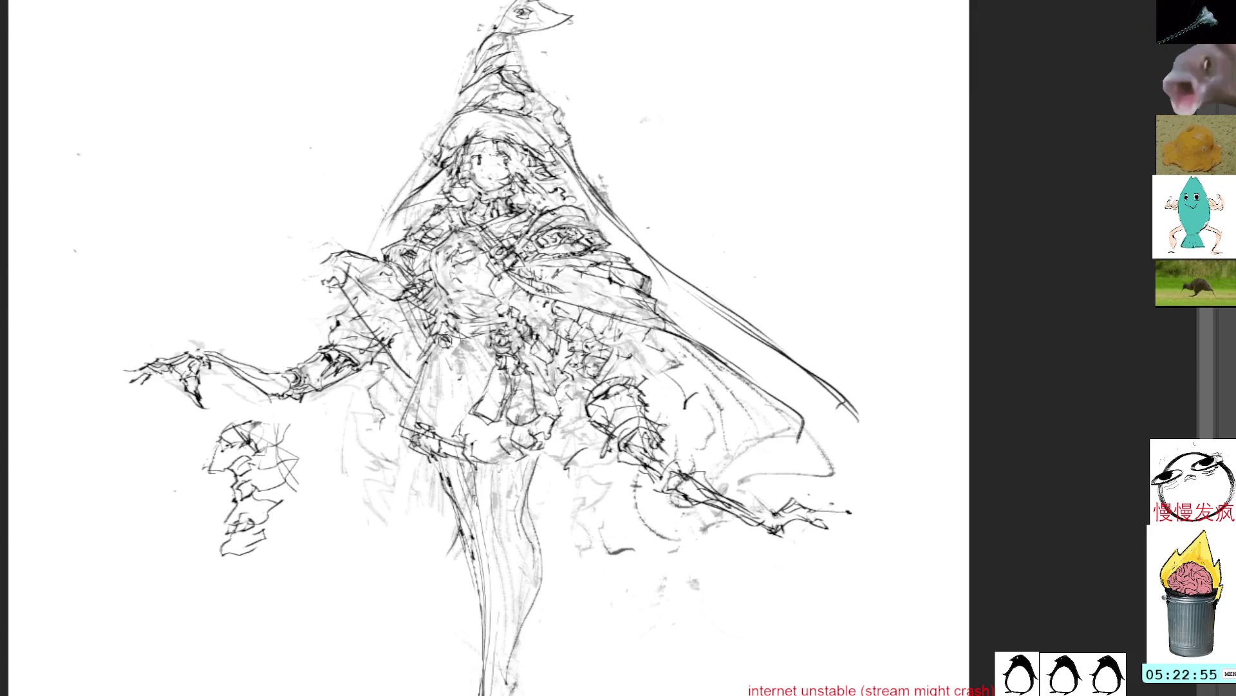
{"action": "mouse_move", "coordinate": [434, 365]}
{"action": "left_mouse_down"}
{"action": "mouse_move", "coordinate": [433, 429]}
{"action": "mouse_move", "coordinate": [447, 425]}
{"action": "left_mouse_up"}
{"action": "mouse_move", "coordinate": [473, 348]}
{"action": "left_mouse_down"}
{"action": "mouse_move", "coordinate": [454, 400]}
{"action": "mouse_move", "coordinate": [469, 367]}
{"action": "left_mouse_up"}
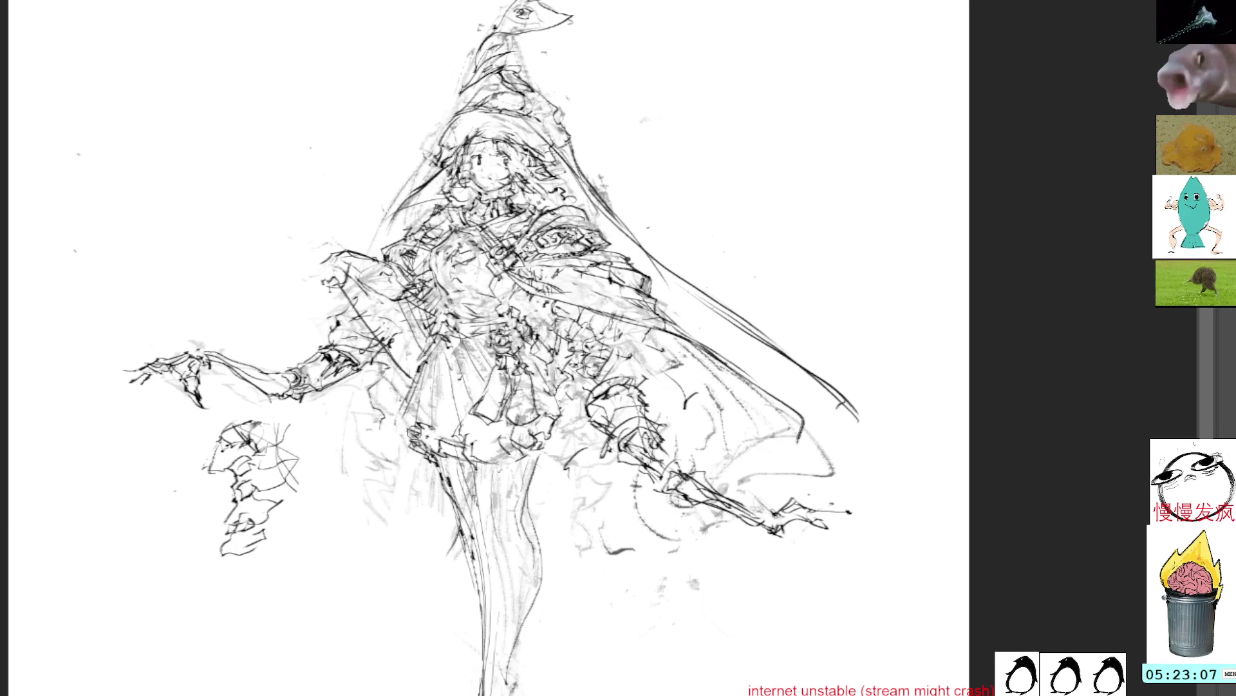
{"action": "left_click_drag", "start_coordinate": [445, 369], "coordinate": [438, 396]}
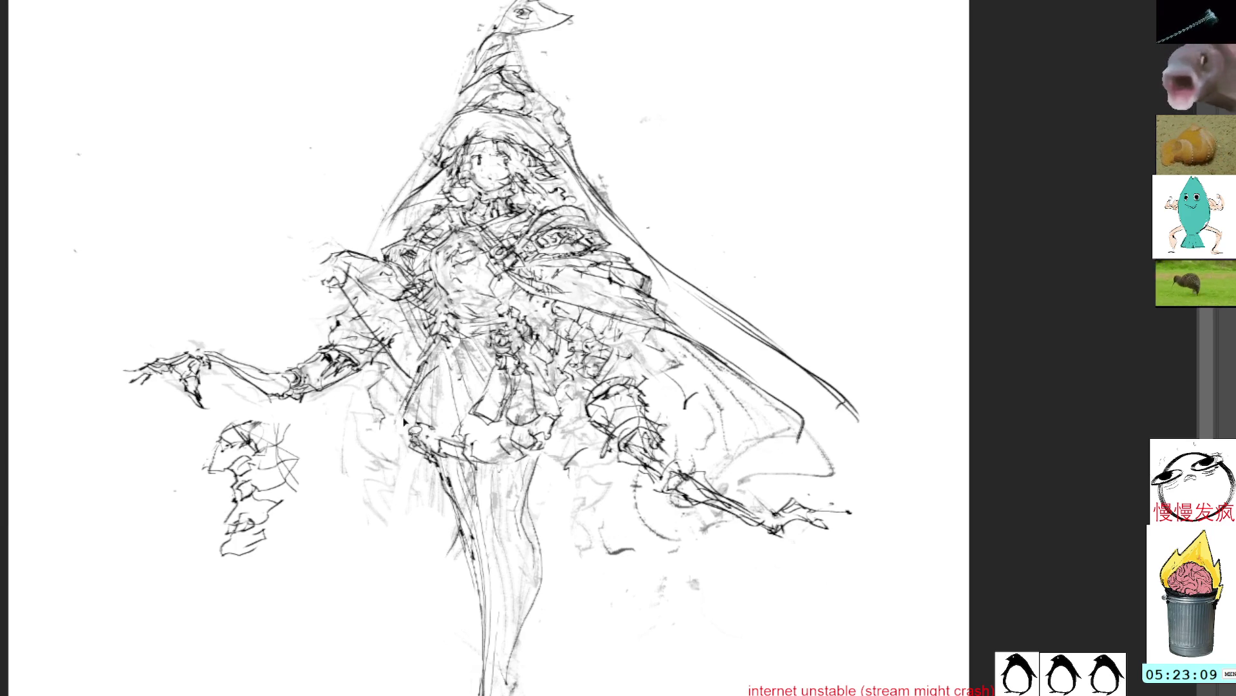
Deselect, then draw a fold line, a bold bottom hem and dark waist accents
{"action": "key", "text": "ctrl+d"}
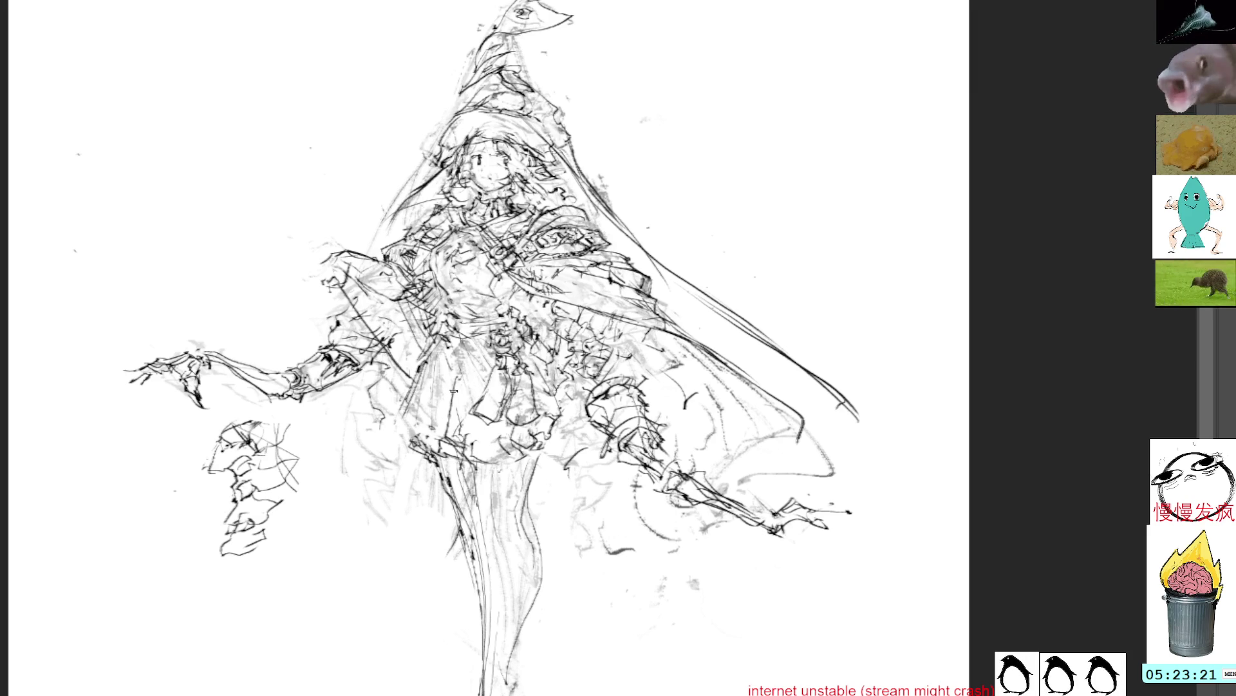
{"action": "mouse_move", "coordinate": [454, 388]}
{"action": "left_mouse_down"}
{"action": "mouse_move", "coordinate": [446, 434]}
{"action": "mouse_move", "coordinate": [475, 475]}
{"action": "mouse_move", "coordinate": [484, 469]}
{"action": "mouse_move", "coordinate": [480, 498]}
{"action": "mouse_move", "coordinate": [479, 485]}
{"action": "mouse_move", "coordinate": [500, 477]}
{"action": "mouse_move", "coordinate": [482, 471]}
{"action": "mouse_move", "coordinate": [518, 477]}
{"action": "mouse_move", "coordinate": [499, 484]}
{"action": "mouse_move", "coordinate": [495, 472]}
{"action": "mouse_move", "coordinate": [532, 460]}
{"action": "mouse_move", "coordinate": [530, 488]}
{"action": "mouse_move", "coordinate": [470, 483]}
{"action": "mouse_move", "coordinate": [510, 493]}
{"action": "mouse_move", "coordinate": [533, 469]}
{"action": "left_mouse_up"}
{"action": "mouse_move", "coordinate": [456, 454]}
{"action": "left_mouse_down"}
{"action": "mouse_move", "coordinate": [515, 477]}
{"action": "mouse_move", "coordinate": [557, 441]}
{"action": "left_mouse_up"}
{"action": "mouse_move", "coordinate": [546, 443]}
{"action": "left_mouse_down"}
{"action": "mouse_move", "coordinate": [557, 434]}
{"action": "mouse_move", "coordinate": [520, 431]}
{"action": "mouse_move", "coordinate": [555, 435]}
{"action": "mouse_move", "coordinate": [561, 420]}
{"action": "left_mouse_up"}
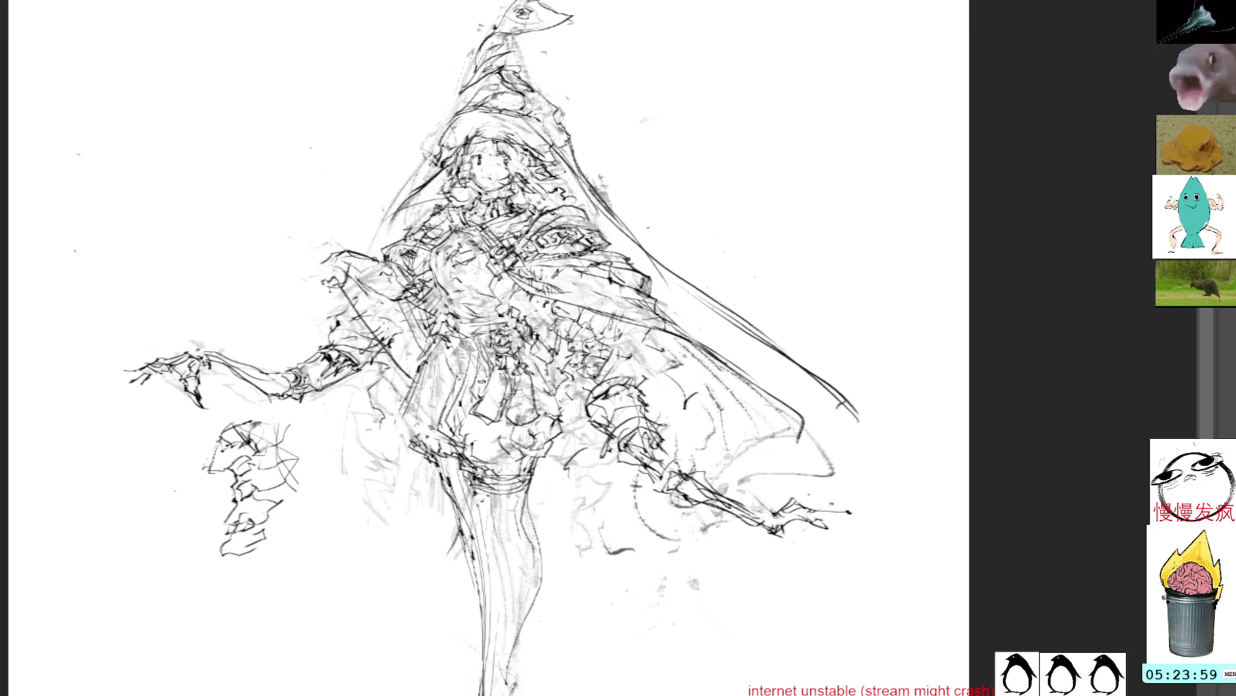
Darken the skirt's lower-left edge with bold strokes and scribble a small loop right of the hat
{"action": "mouse_move", "coordinate": [433, 335]}
{"action": "left_mouse_down"}
{"action": "mouse_move", "coordinate": [409, 441]}
{"action": "mouse_move", "coordinate": [412, 396]}
{"action": "mouse_move", "coordinate": [391, 451]}
{"action": "left_mouse_up"}
{"action": "key", "text": "ctrl+d"}
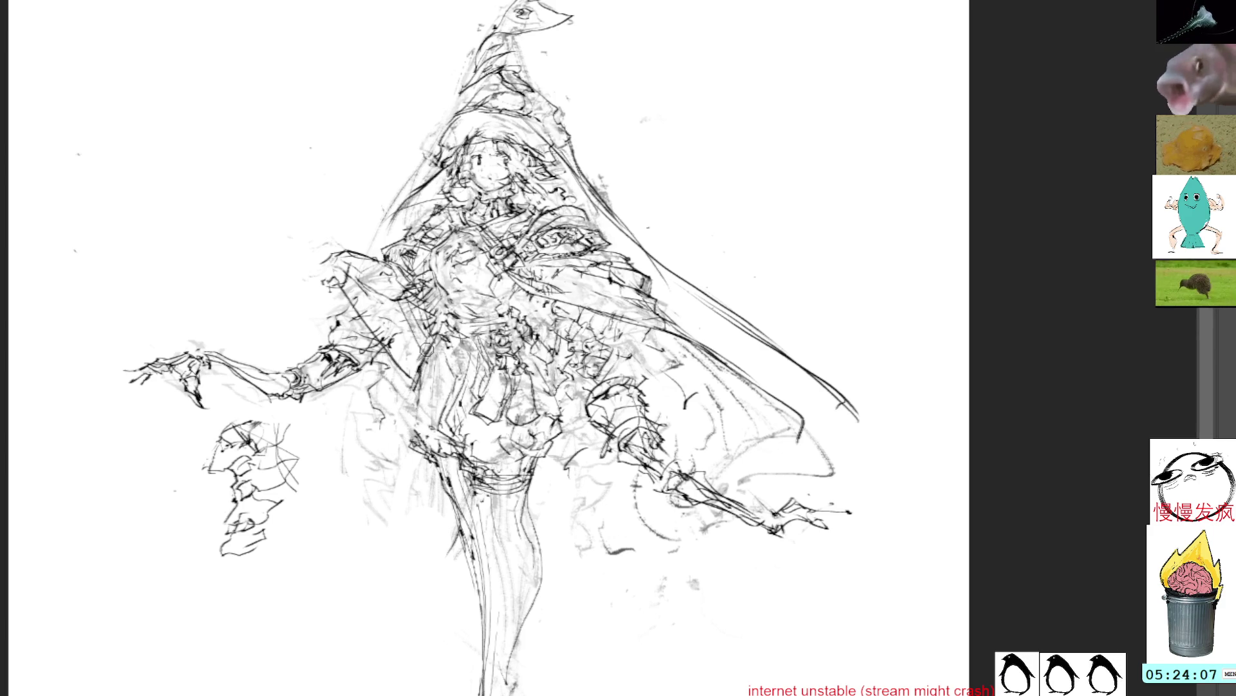
{"action": "mouse_move", "coordinate": [435, 356]}
{"action": "left_mouse_down"}
{"action": "mouse_move", "coordinate": [404, 416]}
{"action": "mouse_move", "coordinate": [451, 447]}
{"action": "mouse_move", "coordinate": [465, 503]}
{"action": "mouse_move", "coordinate": [464, 474]}
{"action": "mouse_move", "coordinate": [450, 474]}
{"action": "left_mouse_up"}
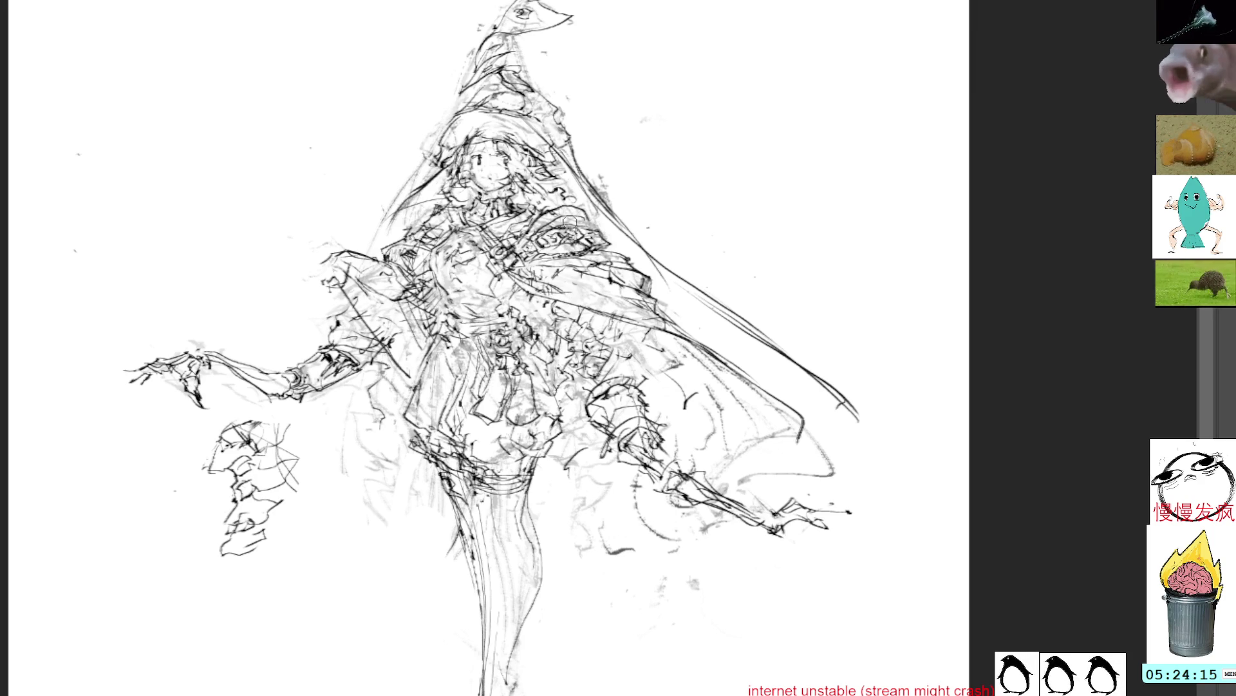
{"action": "mouse_move", "coordinate": [657, 119]}
{"action": "left_mouse_down"}
{"action": "mouse_move", "coordinate": [673, 131]}
{"action": "mouse_move", "coordinate": [687, 115]}
{"action": "mouse_move", "coordinate": [696, 129]}
{"action": "left_mouse_up"}
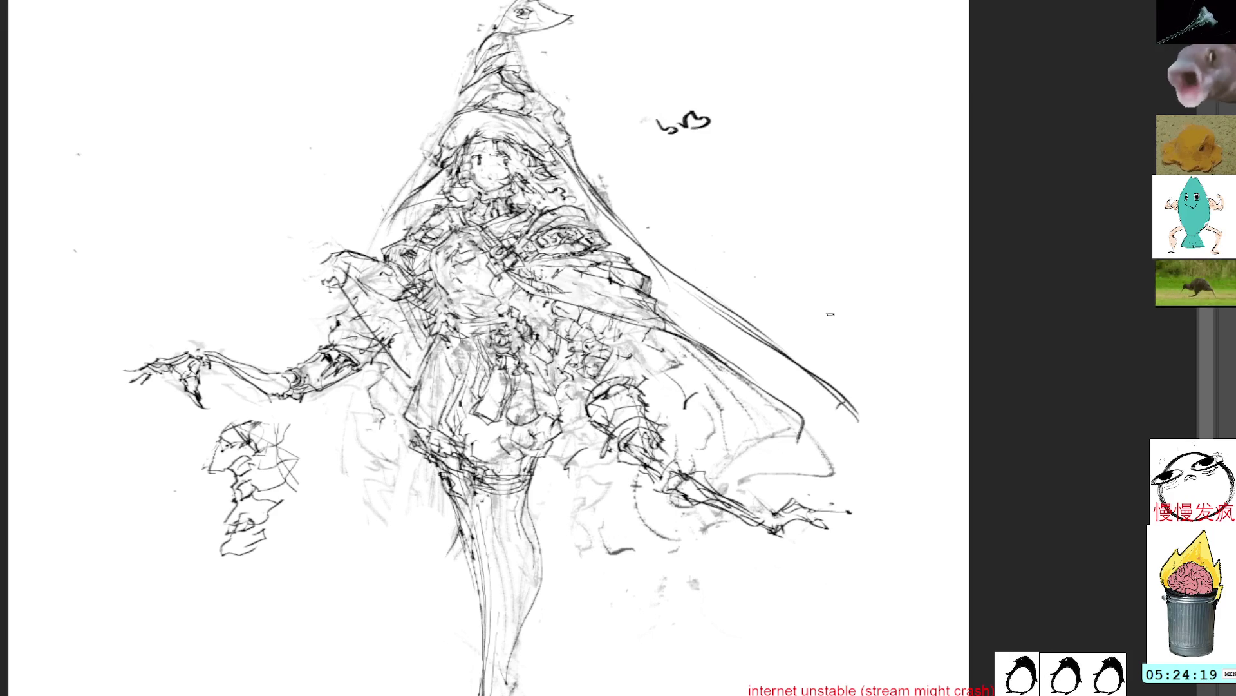
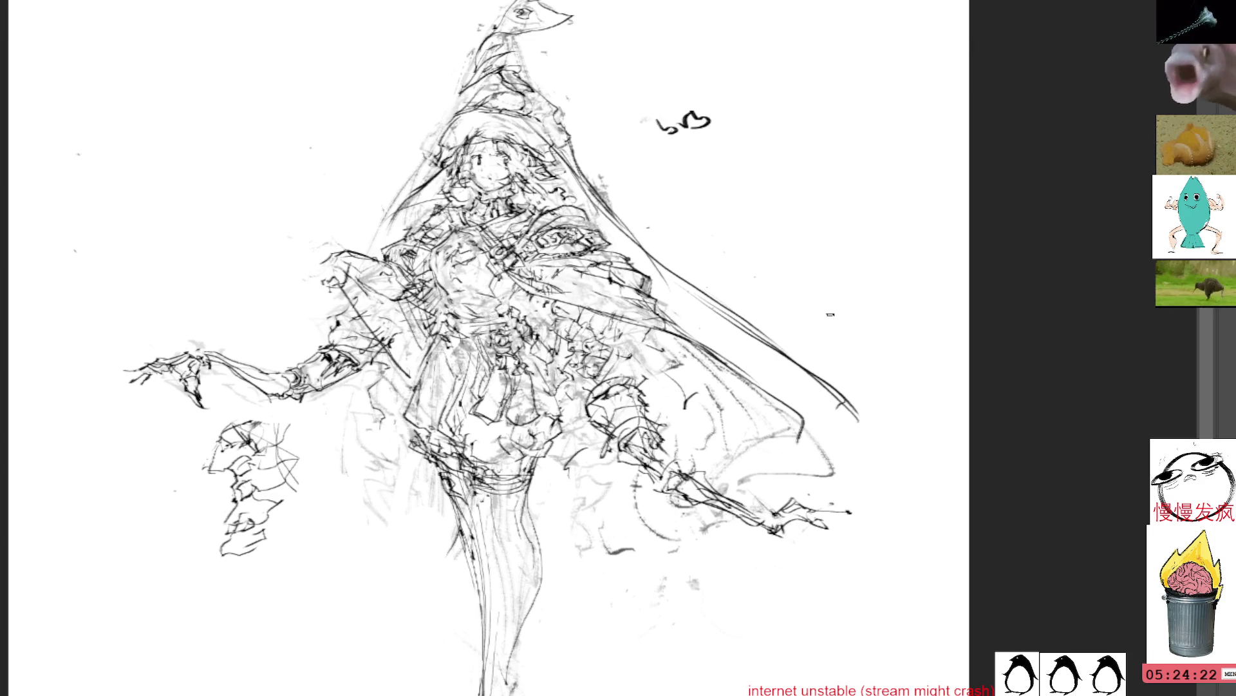
Delete the small stray doodle beside the witch's hat
{"action": "left_click_drag", "start_coordinate": [699, 72], "coordinate": [709, 81]}
{"action": "key", "text": "Delete"}
{"action": "key", "text": "ctrl+d"}
{"action": "scroll", "coordinate": [740, 165], "scroll_direction": "down", "scroll_amount": 5}
{"action": "scroll", "coordinate": [621, 202], "scroll_direction": "up", "scroll_amount": 3}
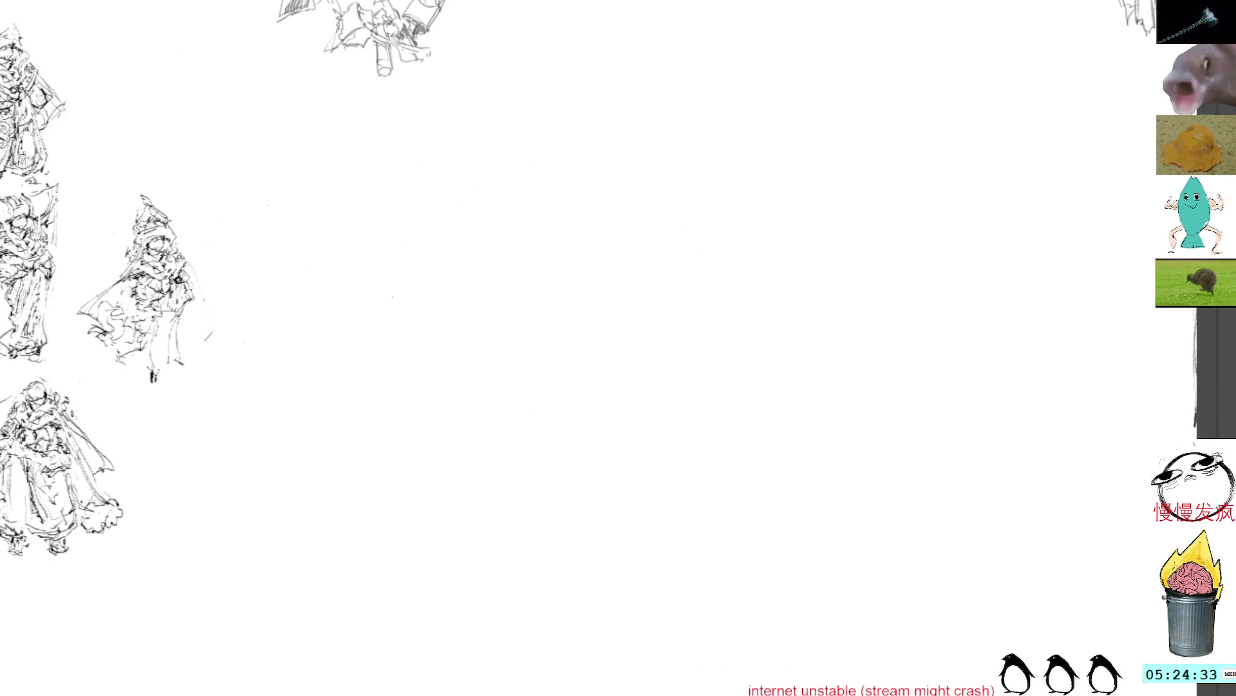
Draw trial strokes and a grey-shaded practice arc on the blank canvas area
{"action": "mouse_move", "coordinate": [497, 296]}
{"action": "left_mouse_down"}
{"action": "mouse_move", "coordinate": [541, 243]}
{"action": "mouse_move", "coordinate": [564, 262]}
{"action": "left_mouse_up"}
{"action": "key", "text": "ctrl+z"}
{"action": "mouse_move", "coordinate": [444, 334]}
{"action": "left_mouse_down"}
{"action": "mouse_move", "coordinate": [491, 289]}
{"action": "mouse_move", "coordinate": [535, 330]}
{"action": "left_mouse_up"}
{"action": "left_click_drag", "start_coordinate": [480, 293], "coordinate": [554, 340]}
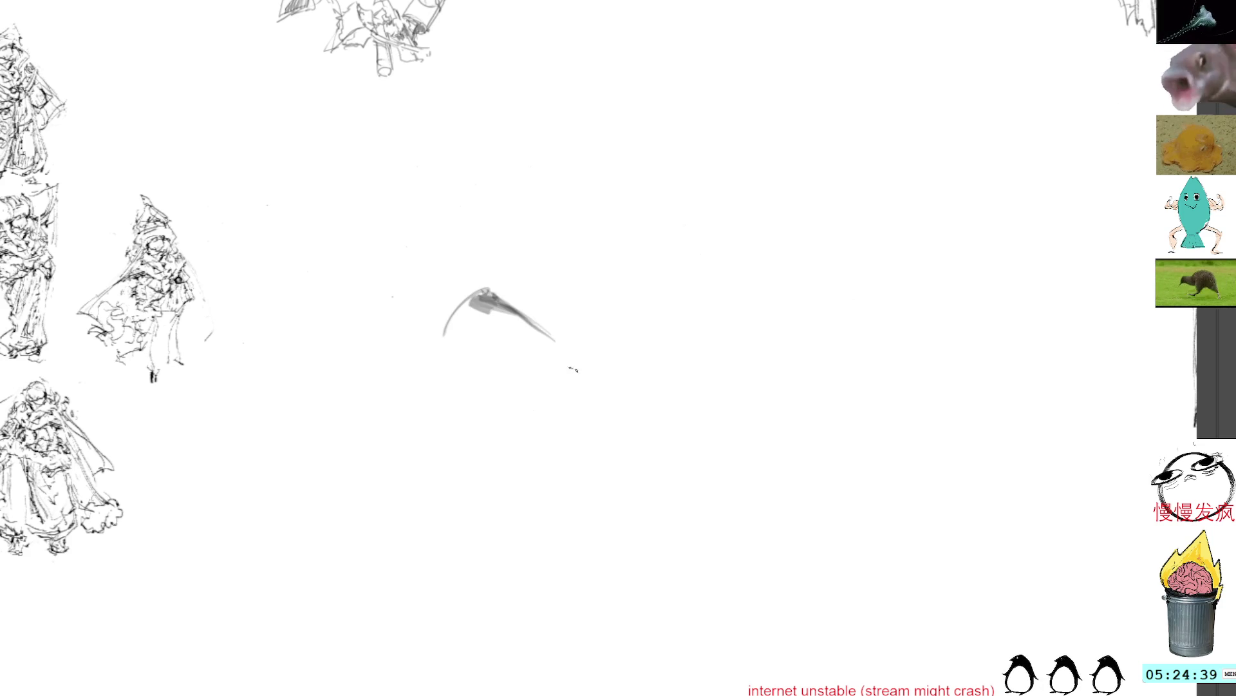
{"action": "left_click_drag", "start_coordinate": [501, 296], "coordinate": [534, 320]}
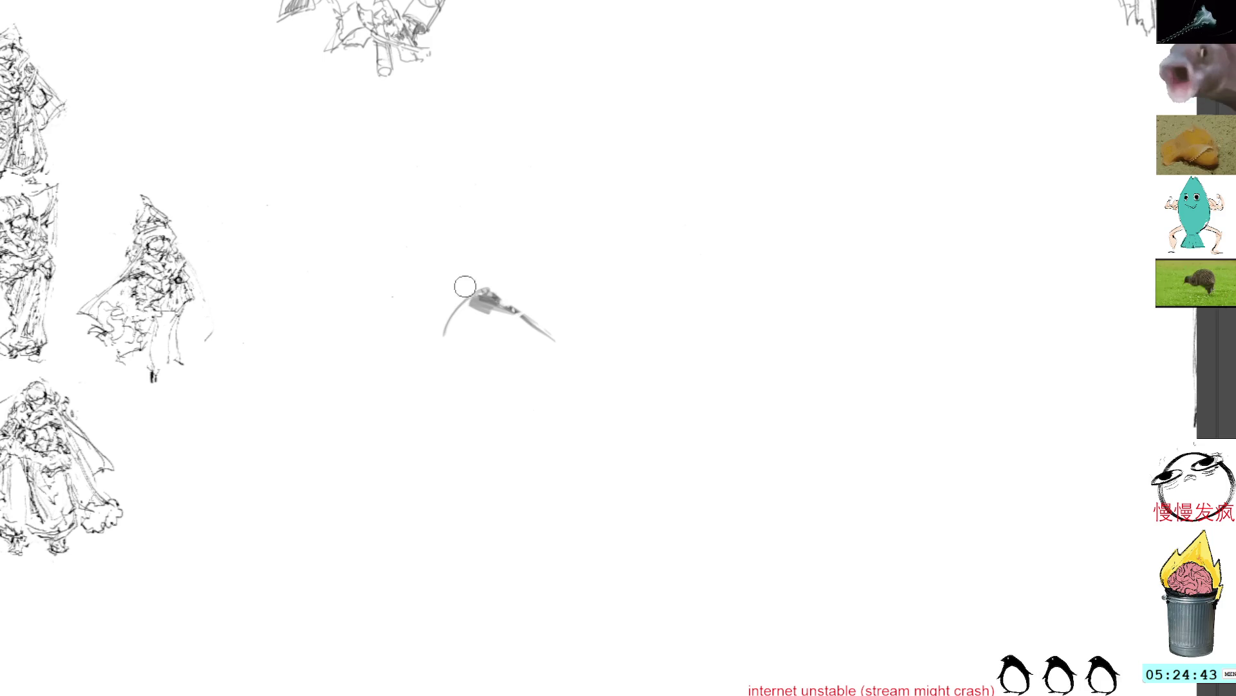
Lasso-delete the grey practice arc strokes and return to the witch sketch
{"action": "key", "text": "l"}
{"action": "mouse_move", "coordinate": [480, 265]}
{"action": "left_mouse_down"}
{"action": "mouse_move", "coordinate": [552, 368]}
{"action": "mouse_move", "coordinate": [605, 345]}
{"action": "left_mouse_up"}
{"action": "key", "text": "Delete"}
{"action": "key", "text": "ctrl+d"}
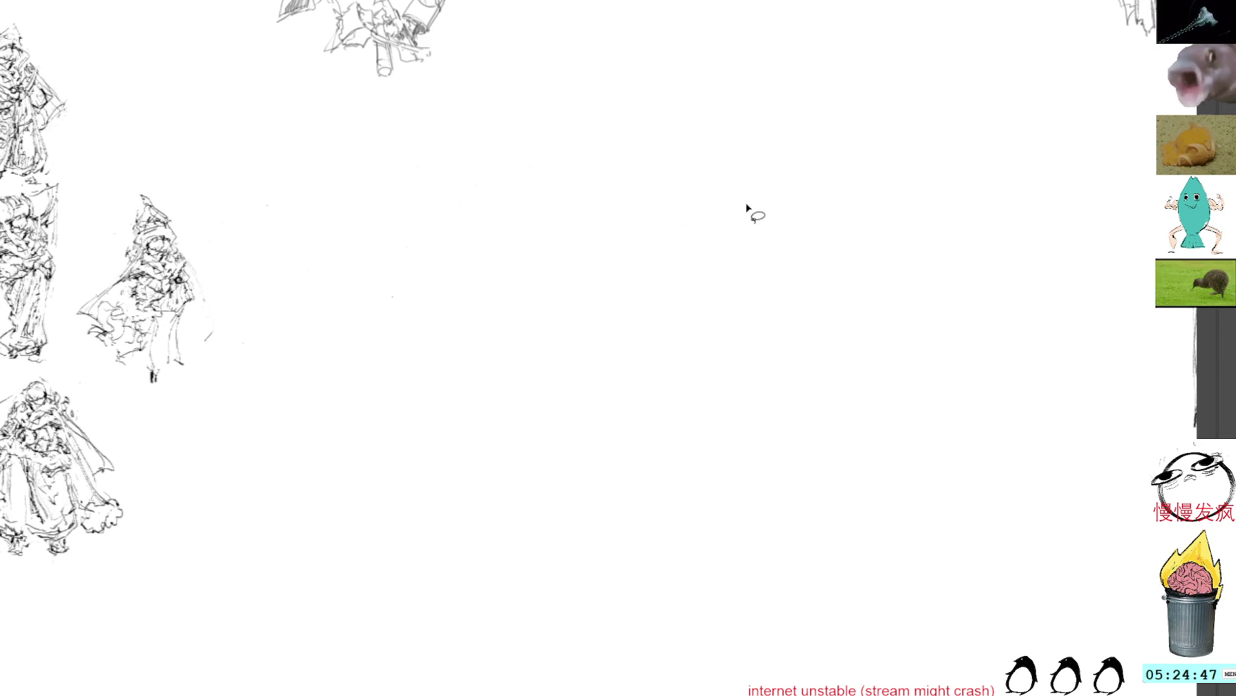
{"action": "key", "text": "ctrl+Tab"}
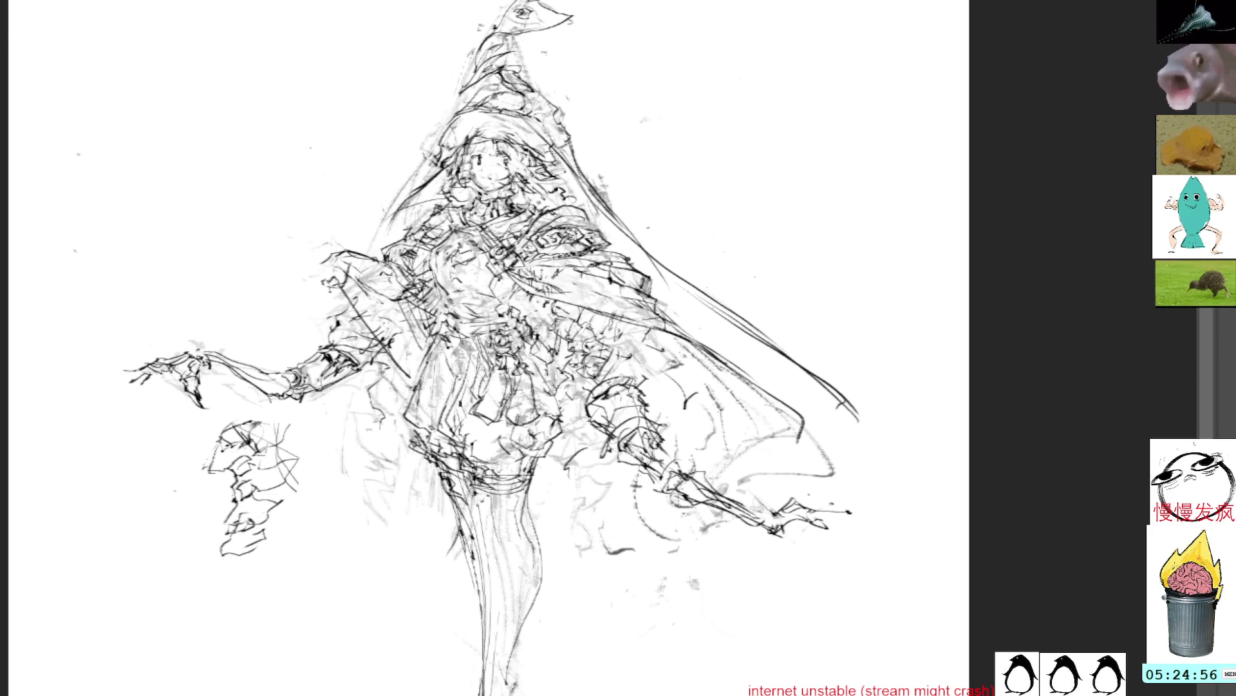
Discard a test squiggle, then draw one long pencil line down the witch's leg
{"action": "mouse_move", "coordinate": [837, 206]}
{"action": "left_mouse_down"}
{"action": "mouse_move", "coordinate": [856, 187]}
{"action": "mouse_move", "coordinate": [888, 293]}
{"action": "left_mouse_up"}
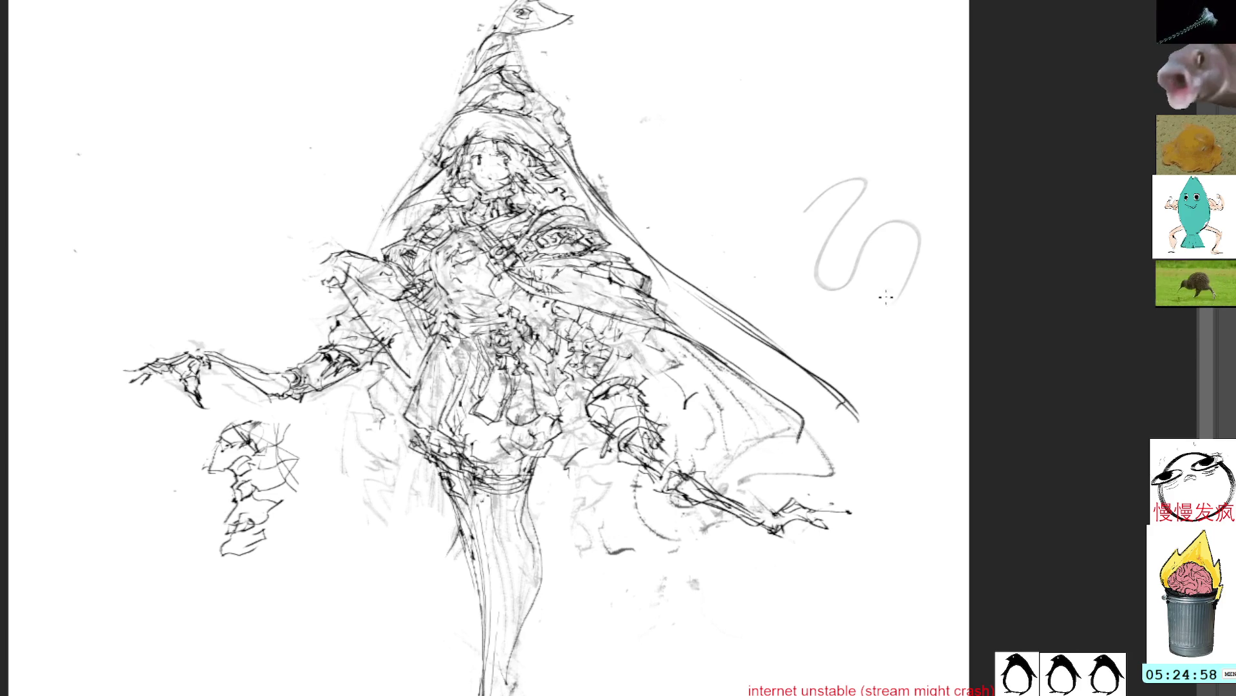
{"action": "key", "text": "ctrl+z"}
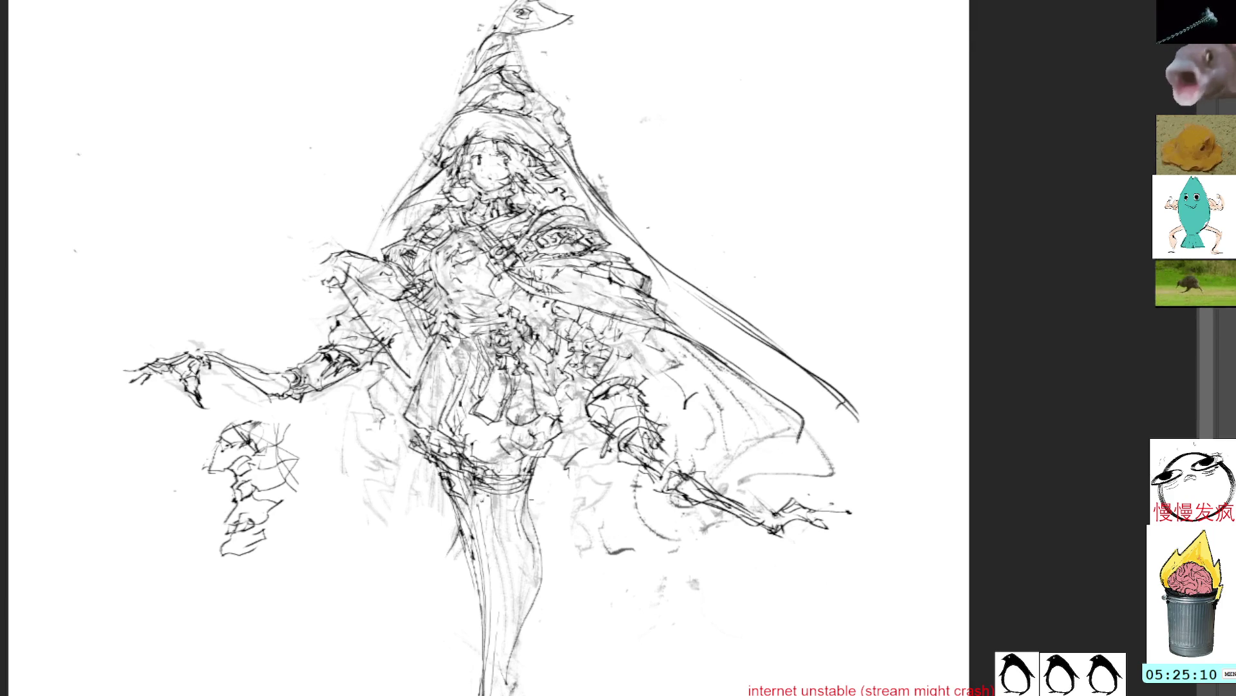
{"action": "mouse_move", "coordinate": [528, 506]}
{"action": "left_mouse_down"}
{"action": "mouse_move", "coordinate": [537, 566]}
{"action": "mouse_move", "coordinate": [513, 695]}
{"action": "left_mouse_up"}
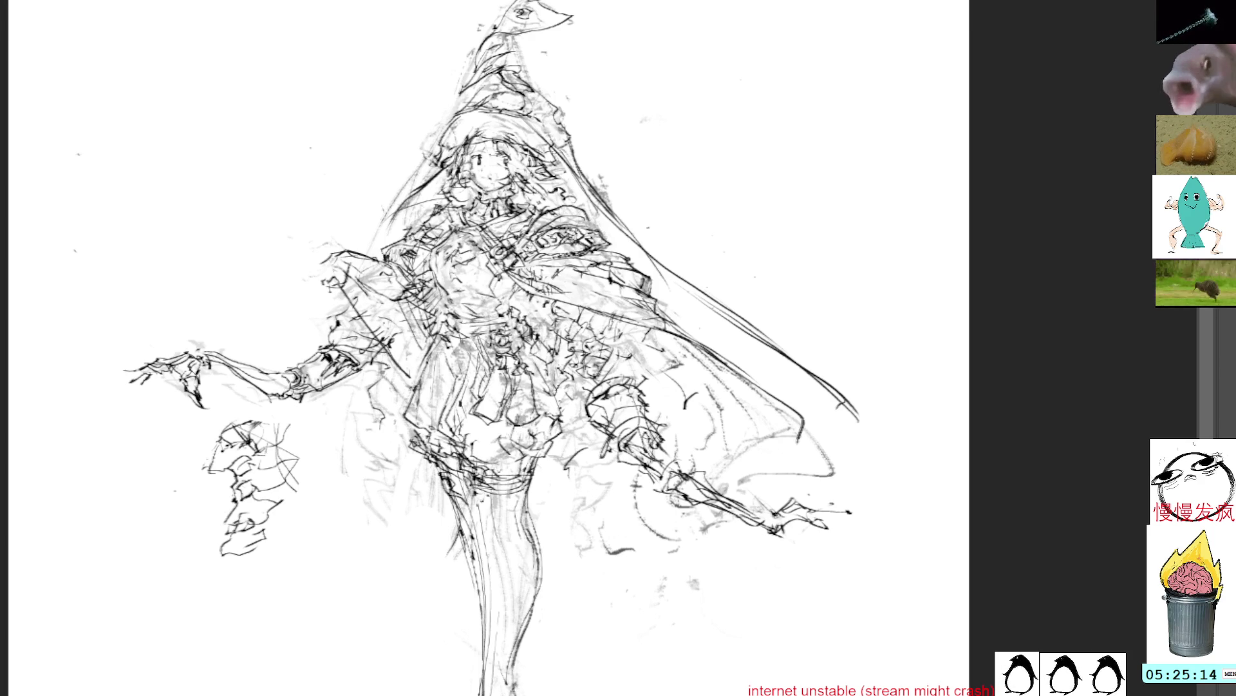
{"action": "left_click_drag", "start_coordinate": [490, 348], "coordinate": [447, 273]}
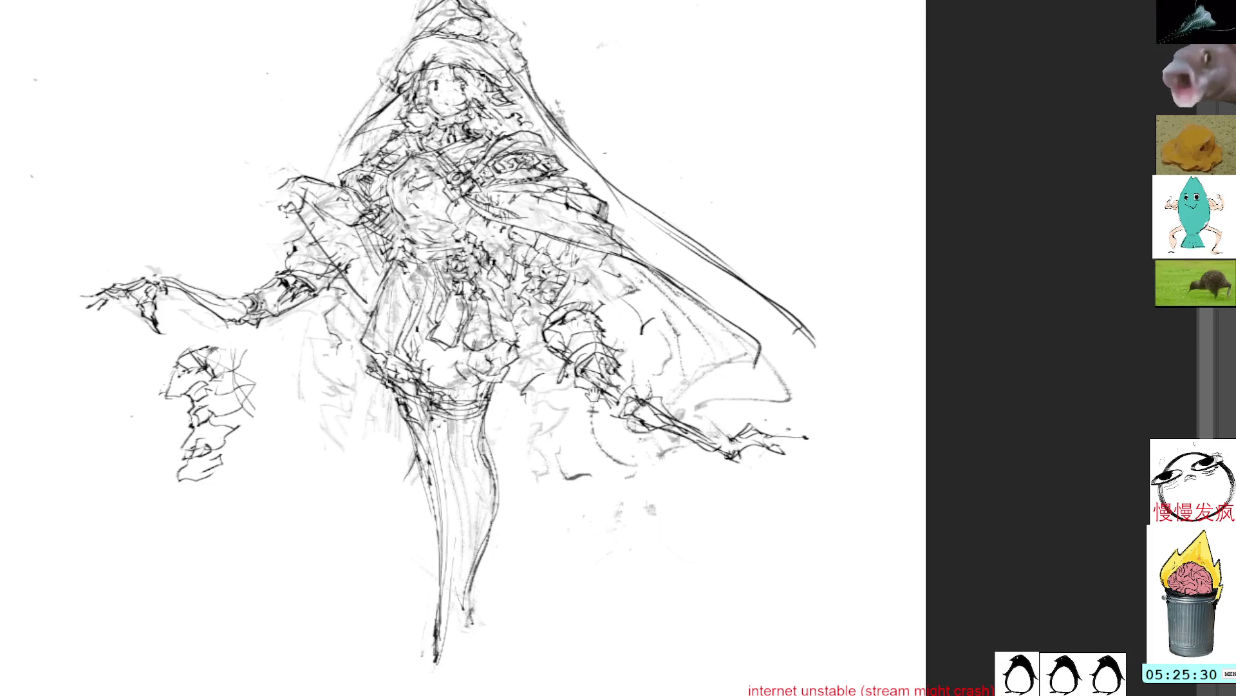
Darken the left outline of the witch's lower body with dark pencil strokes
{"action": "left_click_drag", "start_coordinate": [593, 393], "coordinate": [605, 306]}
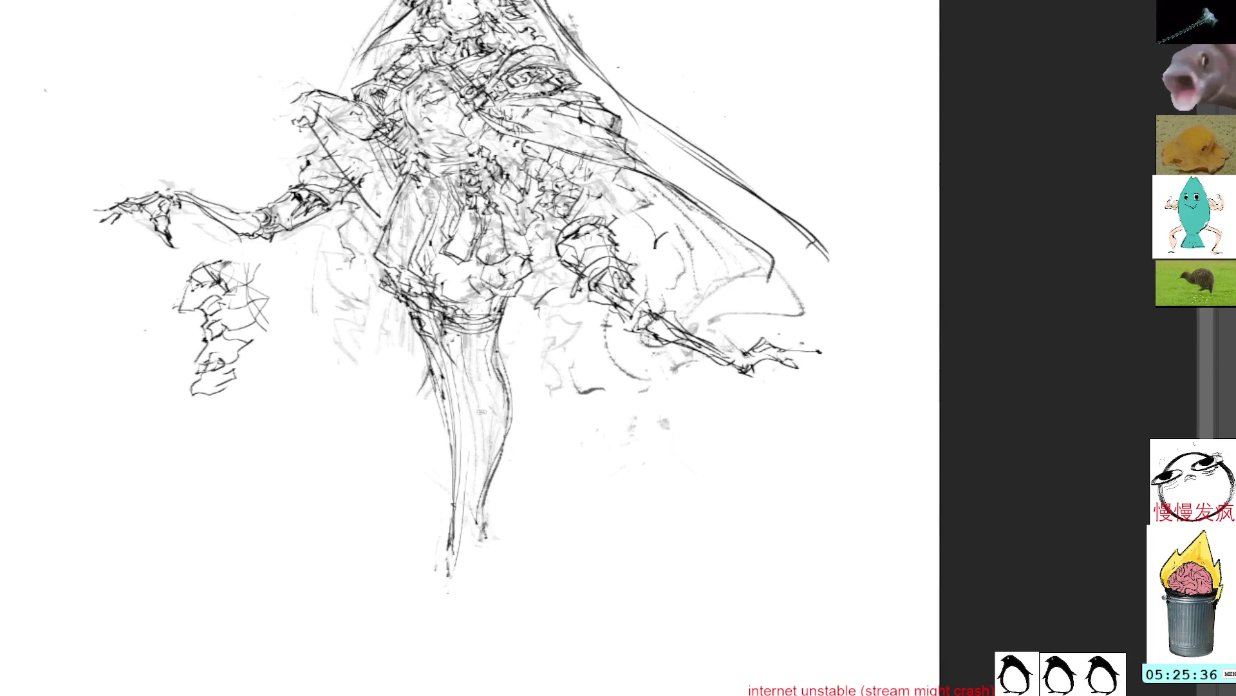
{"action": "left_click_drag", "start_coordinate": [436, 322], "coordinate": [445, 344]}
{"action": "left_click_drag", "start_coordinate": [444, 346], "coordinate": [472, 383]}
{"action": "left_click_drag", "start_coordinate": [435, 299], "coordinate": [460, 366]}
{"action": "left_click_drag", "start_coordinate": [444, 341], "coordinate": [488, 416]}
Reinforce the lower body's right edge and skirt lines, then lasso the hem area
{"action": "mouse_move", "coordinate": [499, 298]}
{"action": "left_mouse_down"}
{"action": "mouse_move", "coordinate": [513, 387]}
{"action": "mouse_move", "coordinate": [502, 348]}
{"action": "left_mouse_up"}
{"action": "left_click_drag", "start_coordinate": [506, 371], "coordinate": [513, 410]}
{"action": "mouse_move", "coordinate": [497, 336]}
{"action": "left_mouse_down"}
{"action": "mouse_move", "coordinate": [515, 409]}
{"action": "mouse_move", "coordinate": [484, 455]}
{"action": "left_mouse_up"}
{"action": "left_click_drag", "start_coordinate": [484, 405], "coordinate": [492, 472]}
{"action": "mouse_move", "coordinate": [484, 472]}
{"action": "left_mouse_down"}
{"action": "mouse_move", "coordinate": [471, 520]}
{"action": "mouse_move", "coordinate": [490, 536]}
{"action": "mouse_move", "coordinate": [487, 555]}
{"action": "left_mouse_up"}
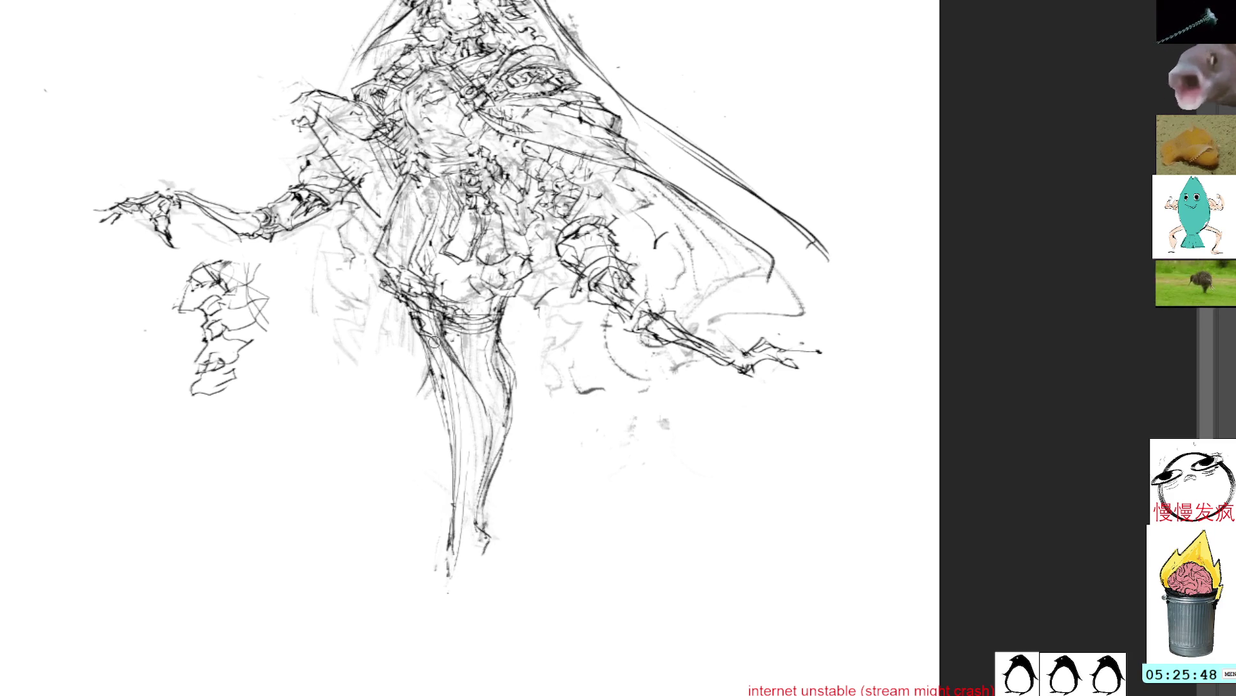
{"action": "left_click_drag", "start_coordinate": [526, 168], "coordinate": [528, 198]}
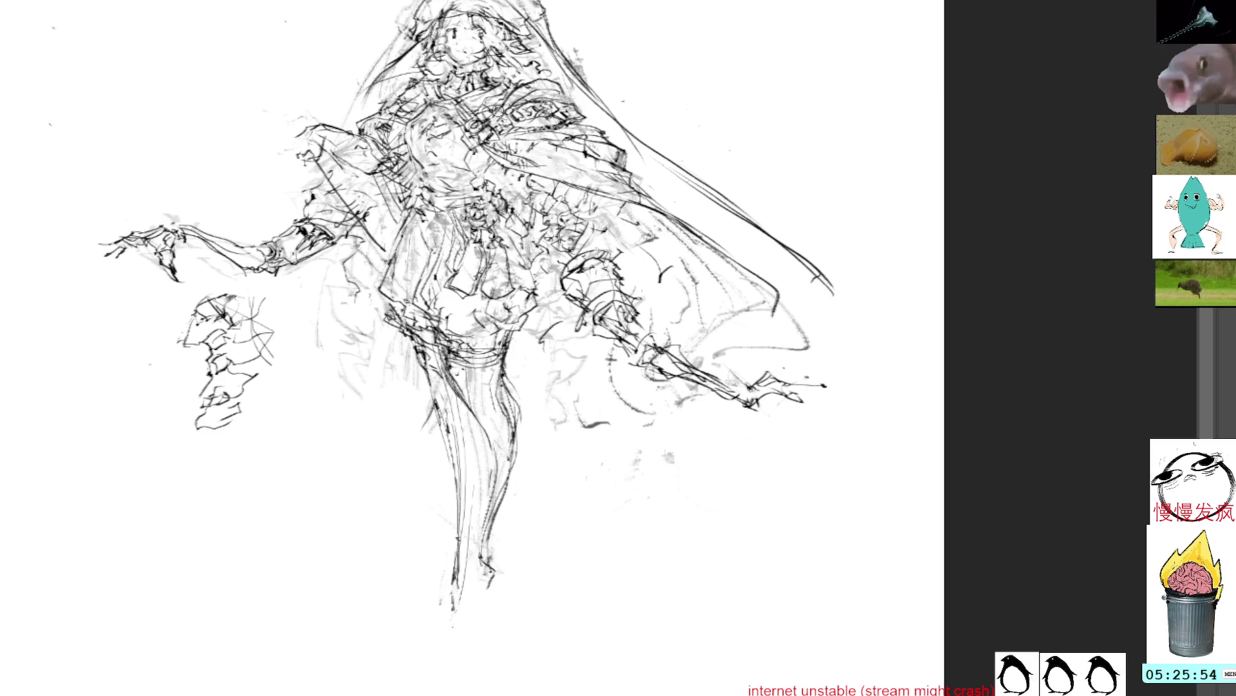
{"action": "left_click_drag", "start_coordinate": [509, 443], "coordinate": [488, 544]}
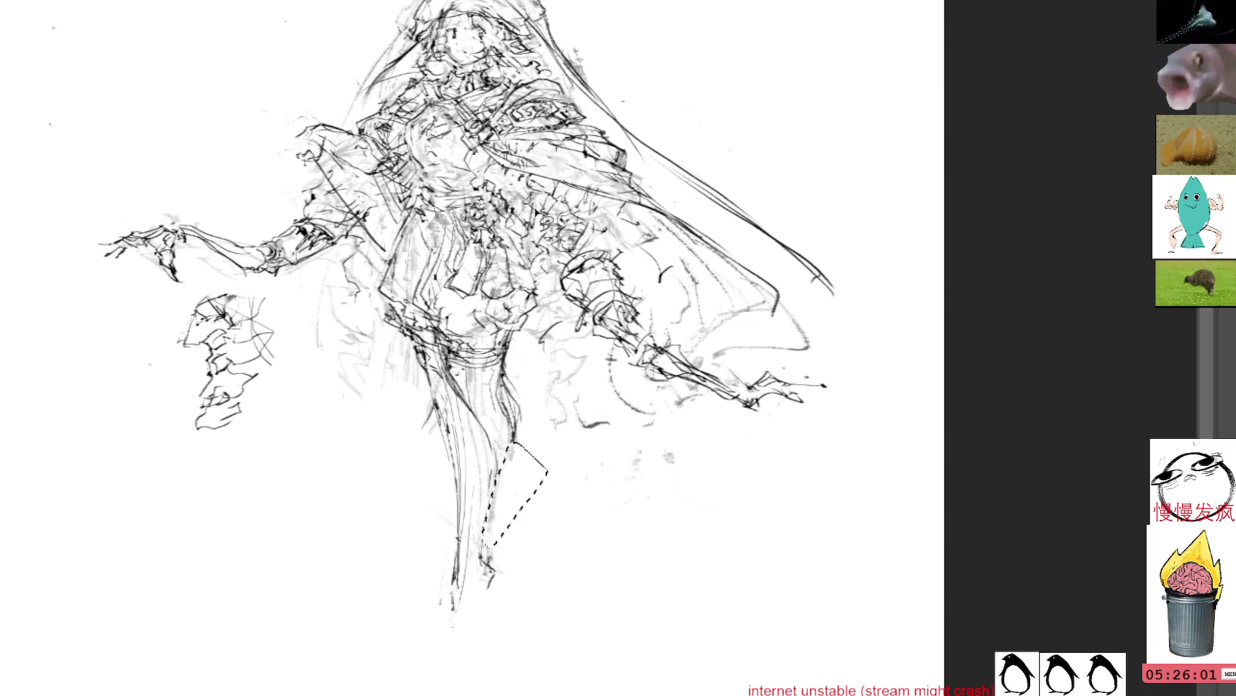
Clear the hem selection, then sketch the leg contours, both ankle sides and the foot
{"action": "key", "text": "Escape"}
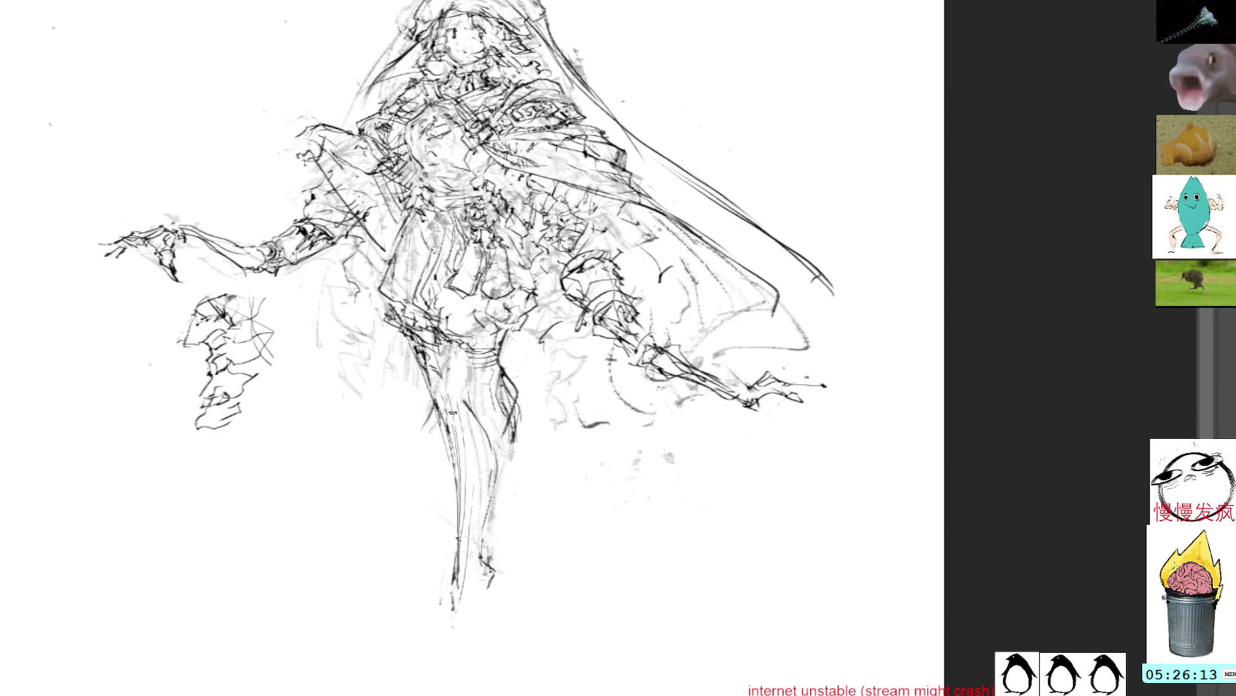
{"action": "mouse_move", "coordinate": [490, 394]}
{"action": "left_mouse_down"}
{"action": "mouse_move", "coordinate": [493, 465]}
{"action": "mouse_move", "coordinate": [485, 446]}
{"action": "mouse_move", "coordinate": [498, 469]}
{"action": "left_mouse_up"}
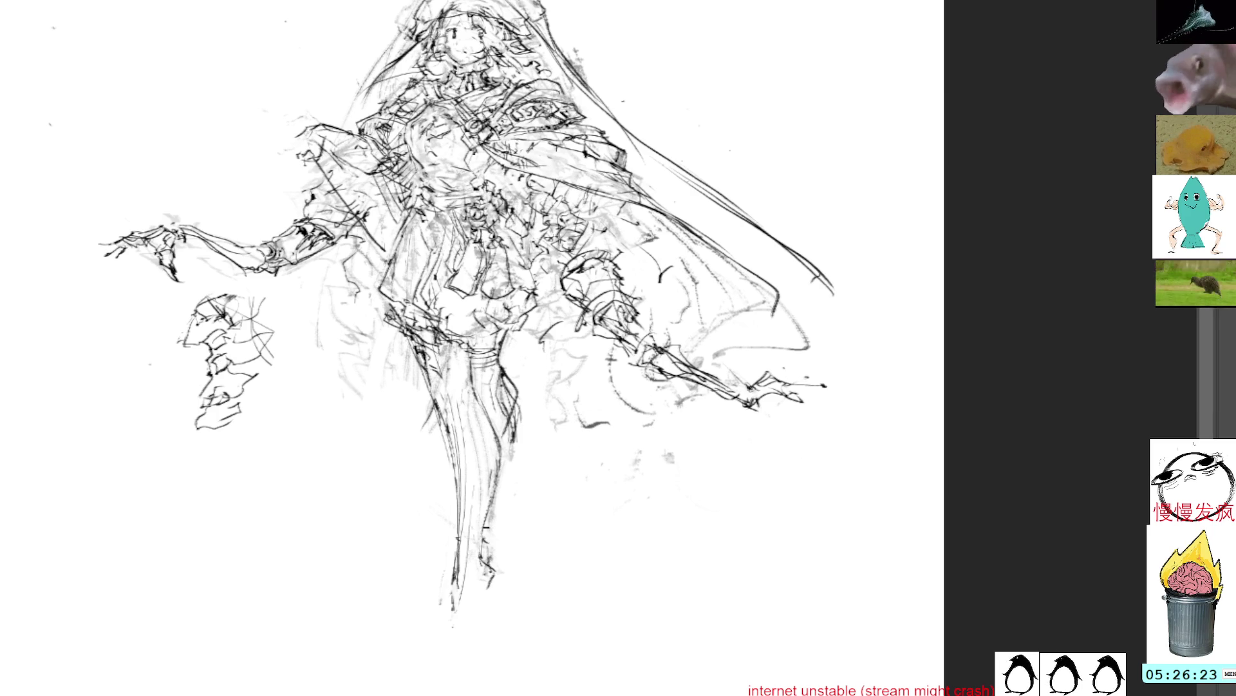
{"action": "mouse_move", "coordinate": [459, 524]}
{"action": "left_mouse_down"}
{"action": "mouse_move", "coordinate": [479, 512]}
{"action": "mouse_move", "coordinate": [453, 545]}
{"action": "mouse_move", "coordinate": [491, 515]}
{"action": "left_mouse_up"}
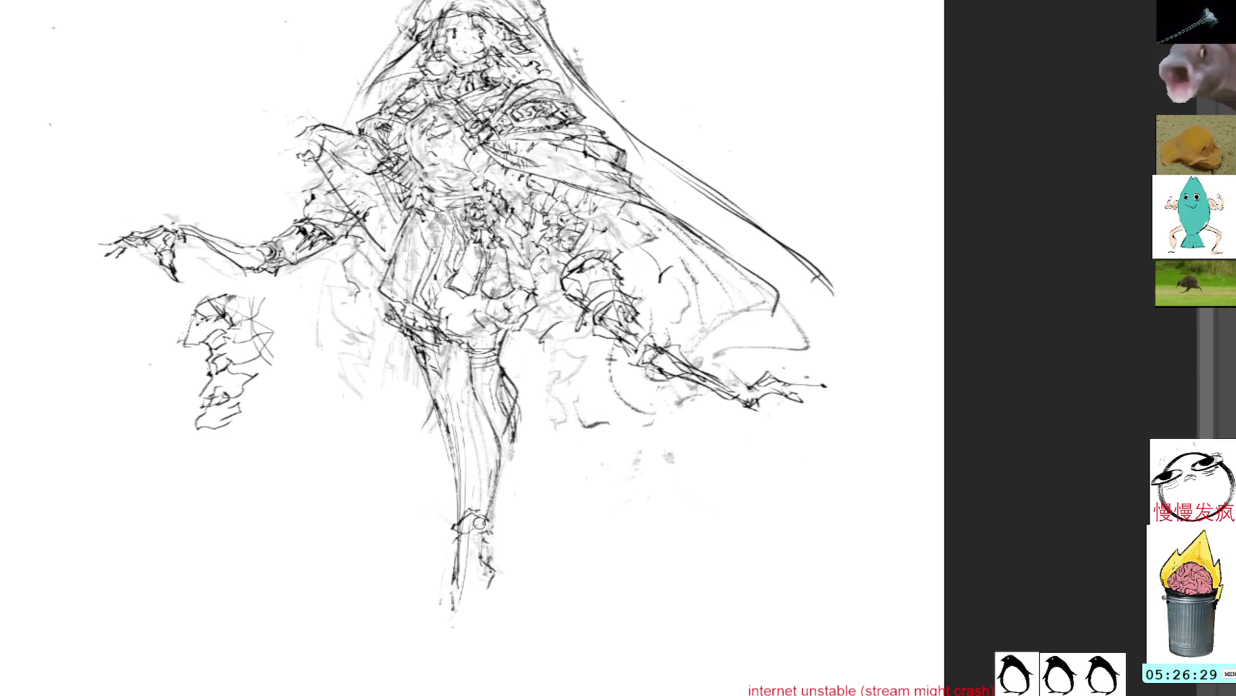
{"action": "mouse_move", "coordinate": [478, 509]}
{"action": "left_mouse_down"}
{"action": "mouse_move", "coordinate": [496, 530]}
{"action": "mouse_move", "coordinate": [486, 546]}
{"action": "left_mouse_up"}
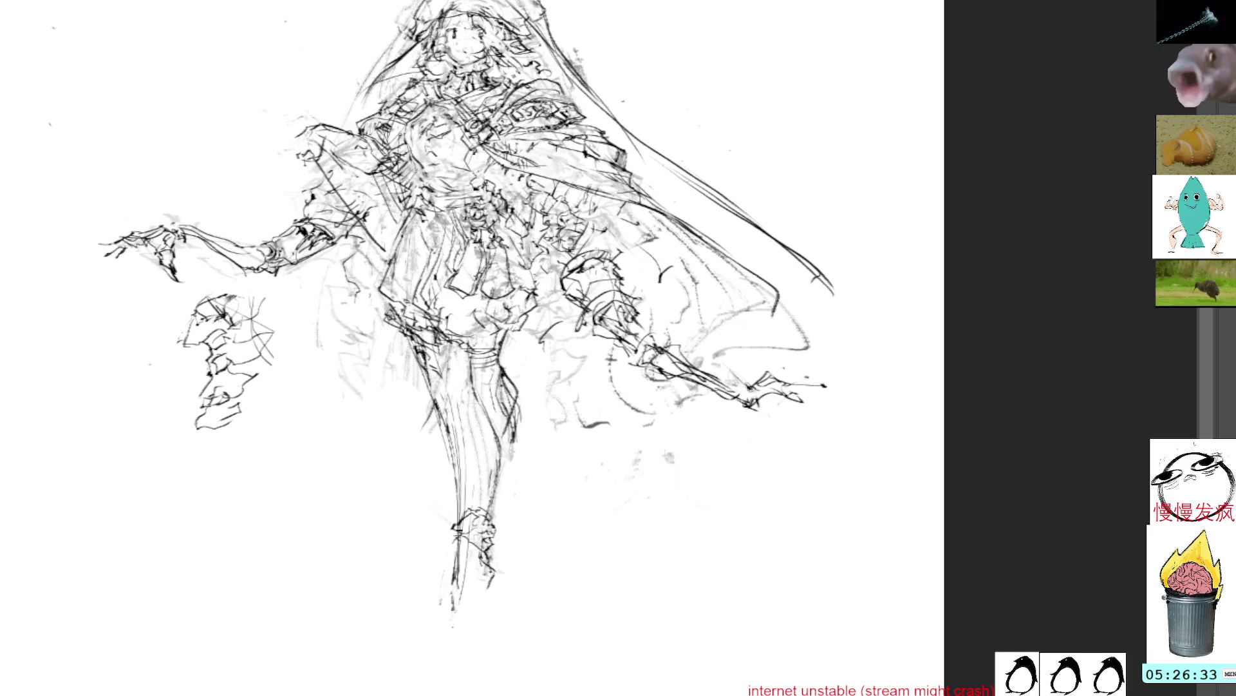
{"action": "left_click_drag", "start_coordinate": [460, 530], "coordinate": [454, 559]}
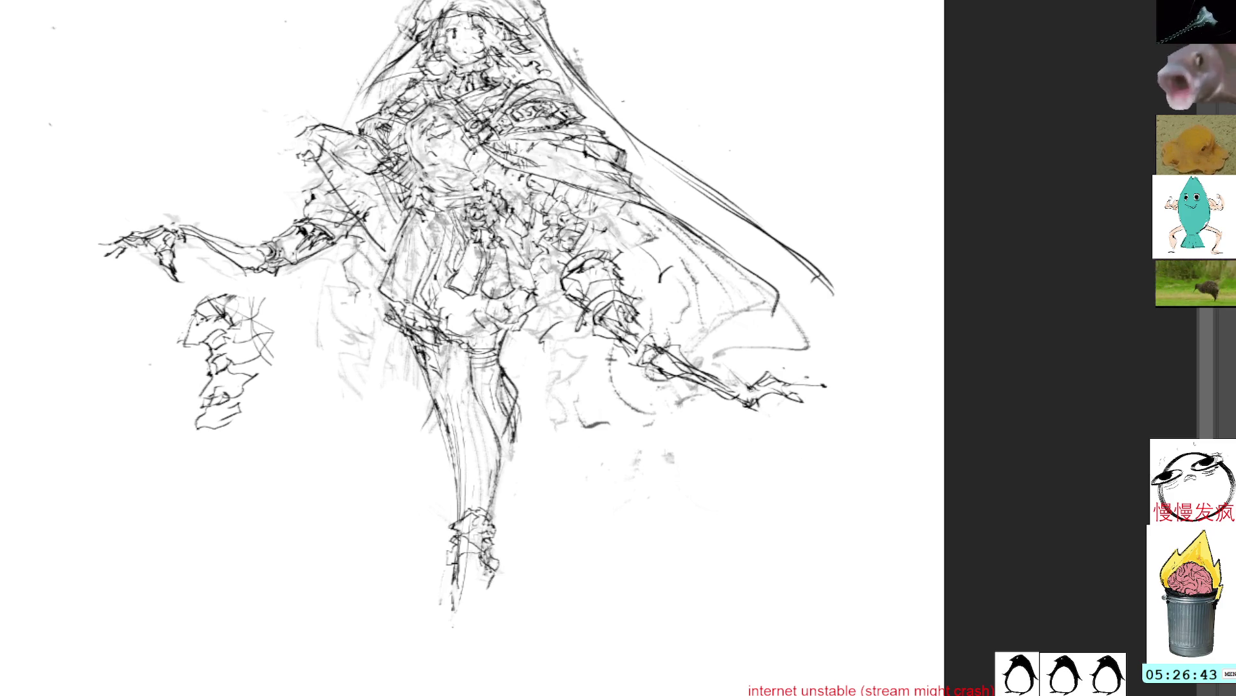
{"action": "left_click_drag", "start_coordinate": [475, 606], "coordinate": [503, 566]}
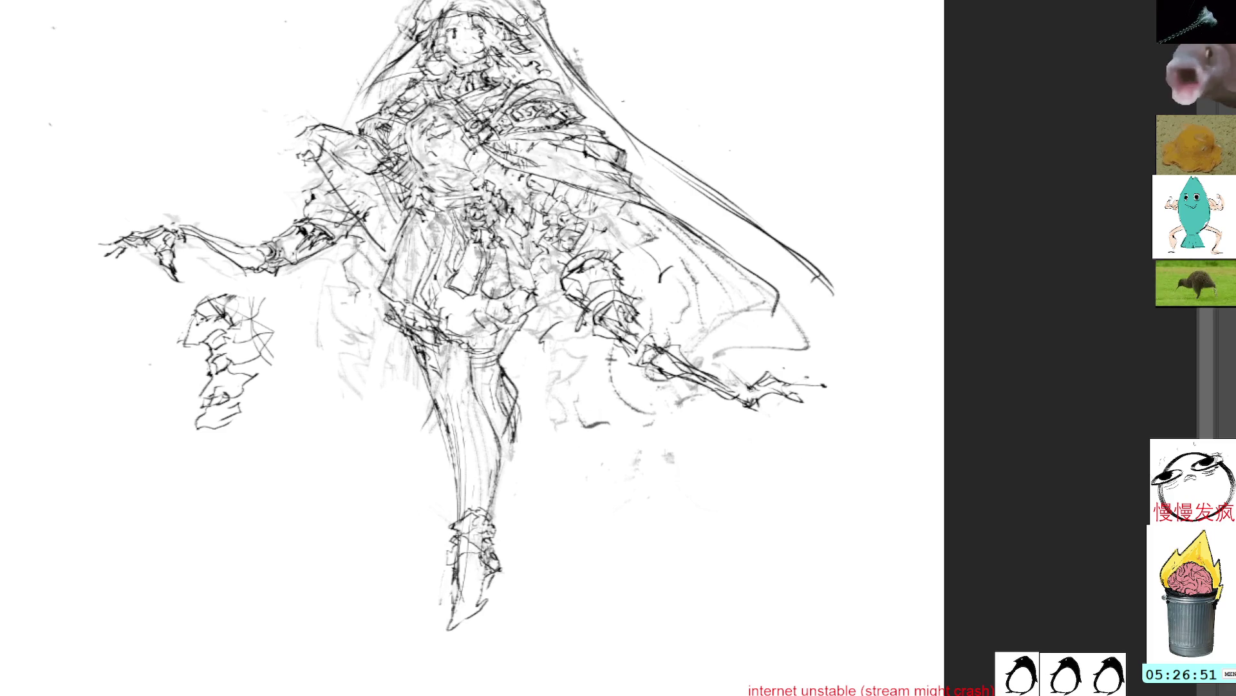
{"action": "scroll", "coordinate": [605, 192], "scroll_direction": "up", "scroll_amount": 3}
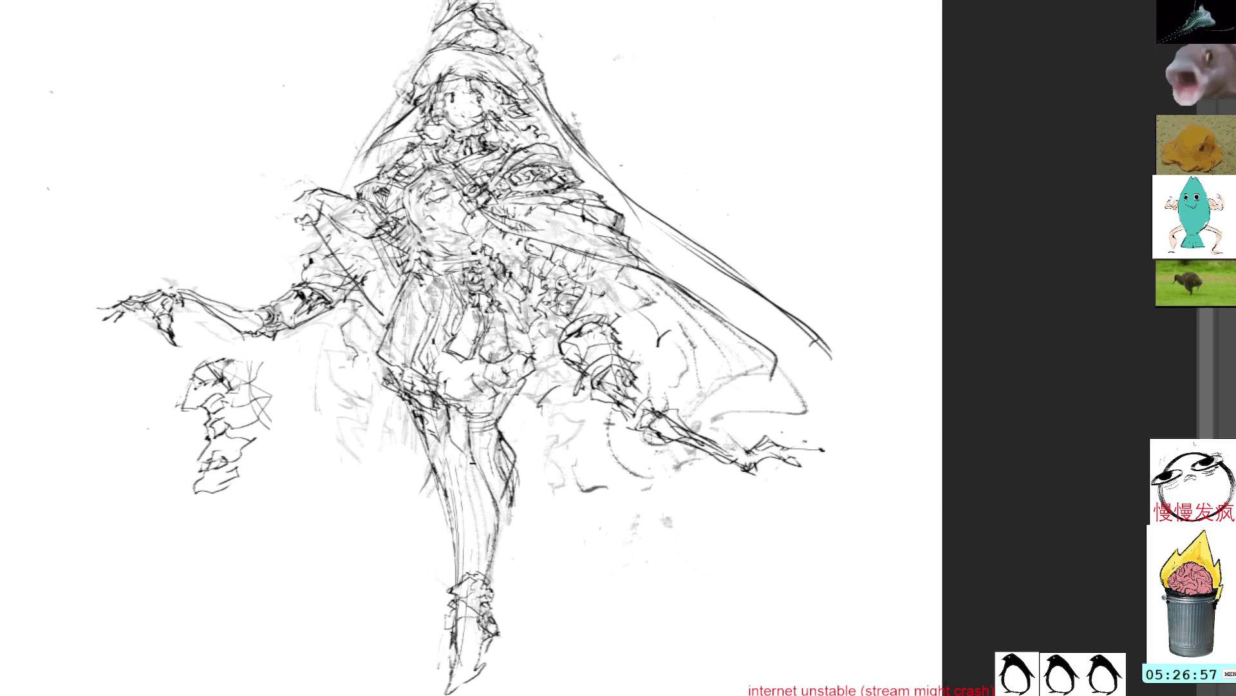
Add a stroke across the leg, adjust the thigh area twice, then mirror the canvas
{"action": "left_click_drag", "start_coordinate": [440, 410], "coordinate": [478, 467]}
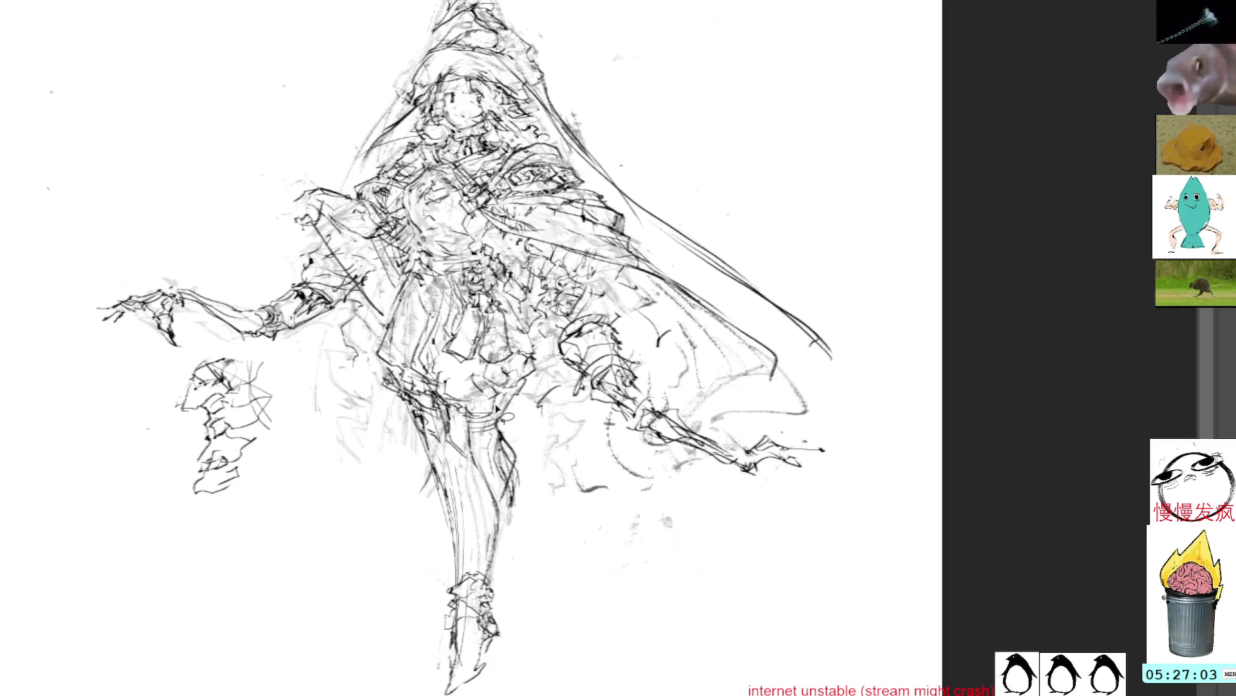
{"action": "mouse_move", "coordinate": [488, 399]}
{"action": "left_mouse_down"}
{"action": "mouse_move", "coordinate": [454, 451]}
{"action": "mouse_move", "coordinate": [499, 393]}
{"action": "left_mouse_up"}
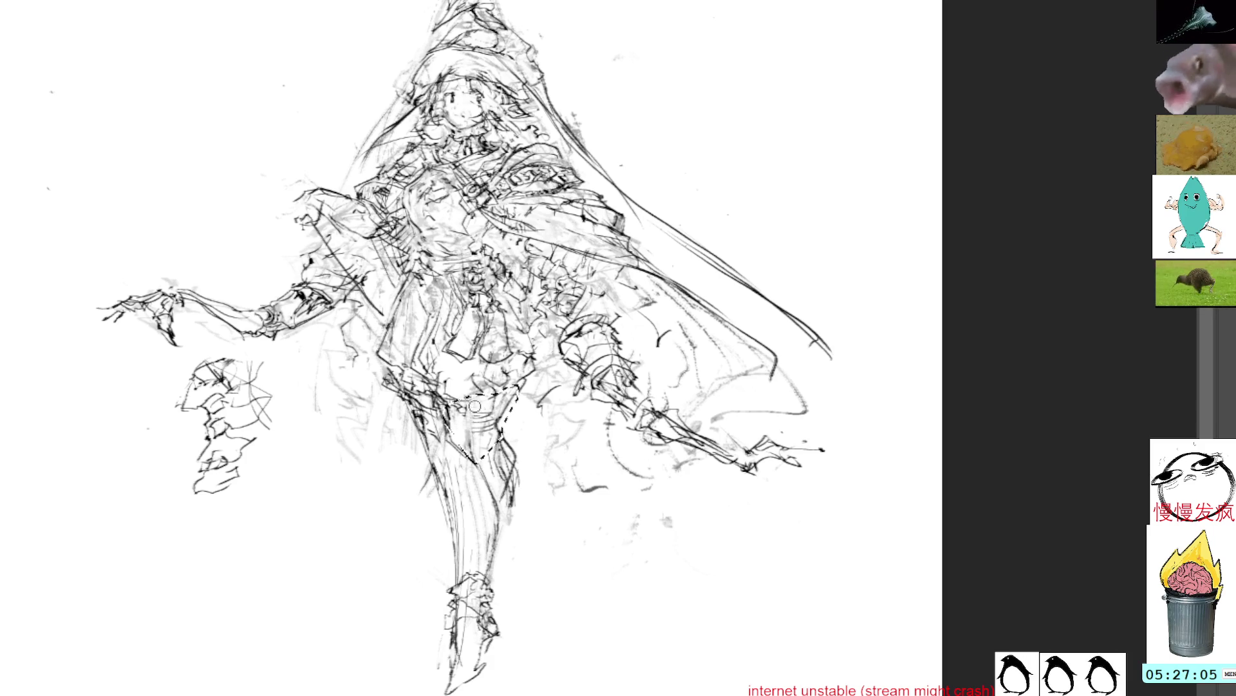
{"action": "key", "text": "ctrl+d"}
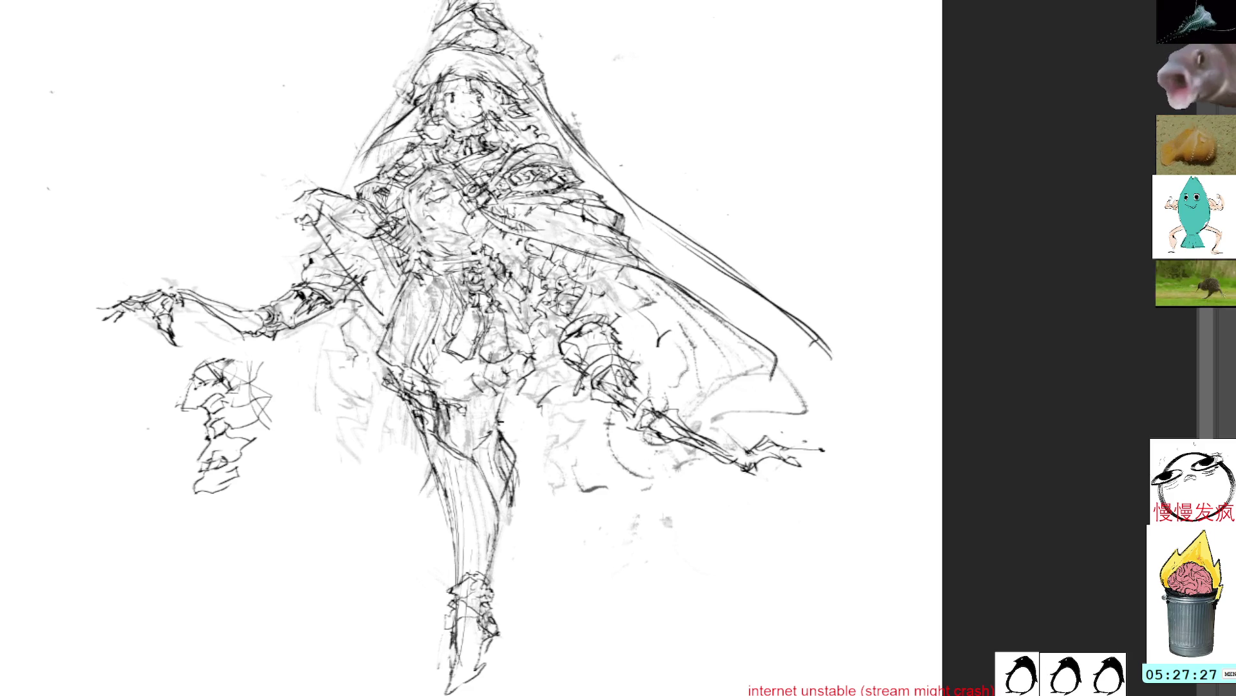
{"action": "mouse_move", "coordinate": [521, 502]}
{"action": "left_mouse_down"}
{"action": "mouse_move", "coordinate": [526, 489]}
{"action": "mouse_move", "coordinate": [497, 434]}
{"action": "mouse_move", "coordinate": [508, 524]}
{"action": "mouse_move", "coordinate": [493, 476]}
{"action": "left_mouse_up"}
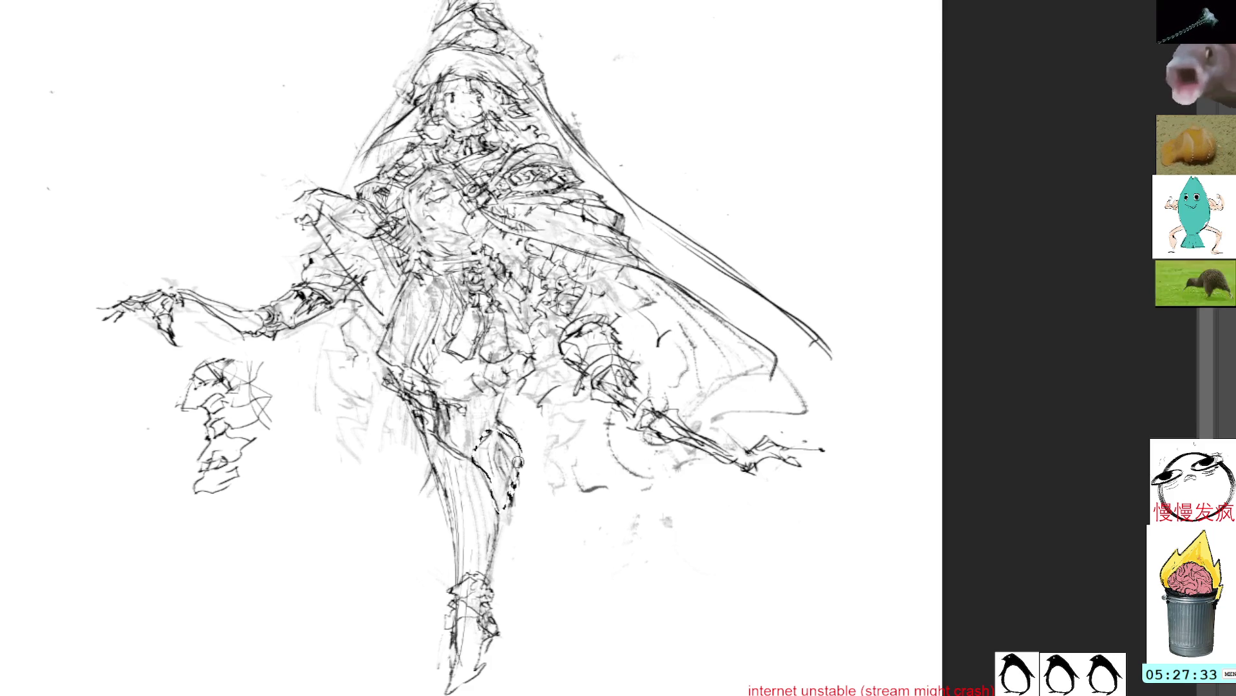
{"action": "key", "text": "ctrl+d"}
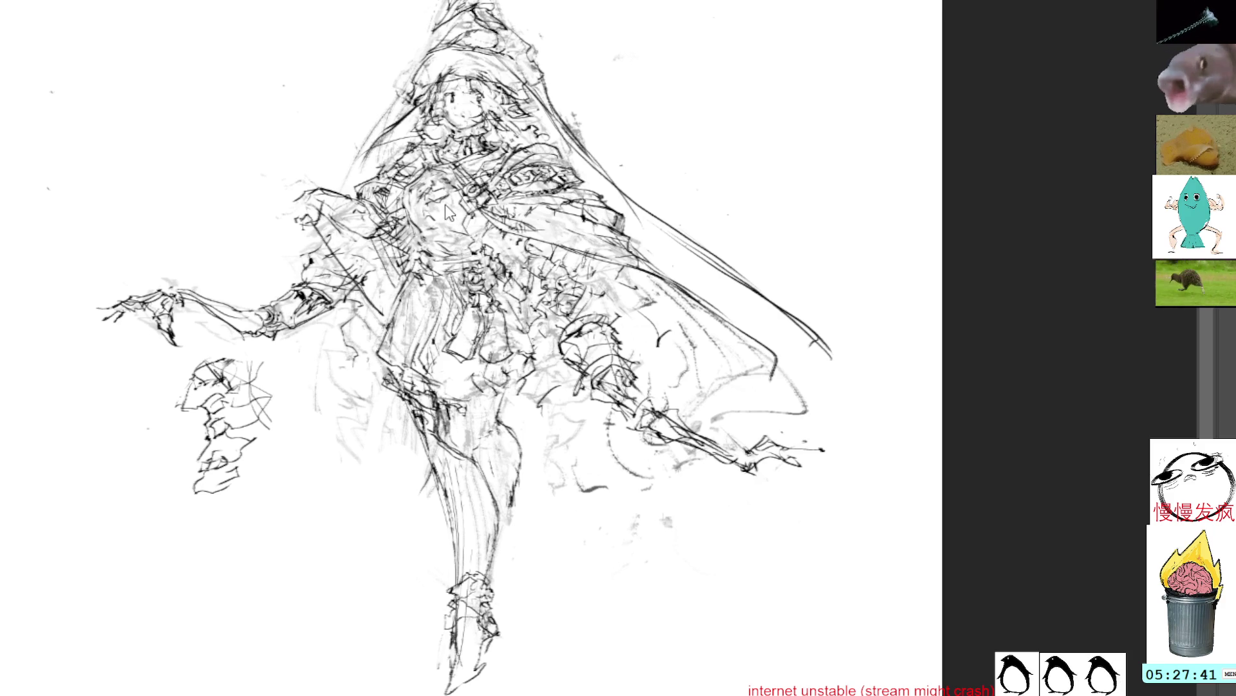
{"action": "key", "text": "m"}
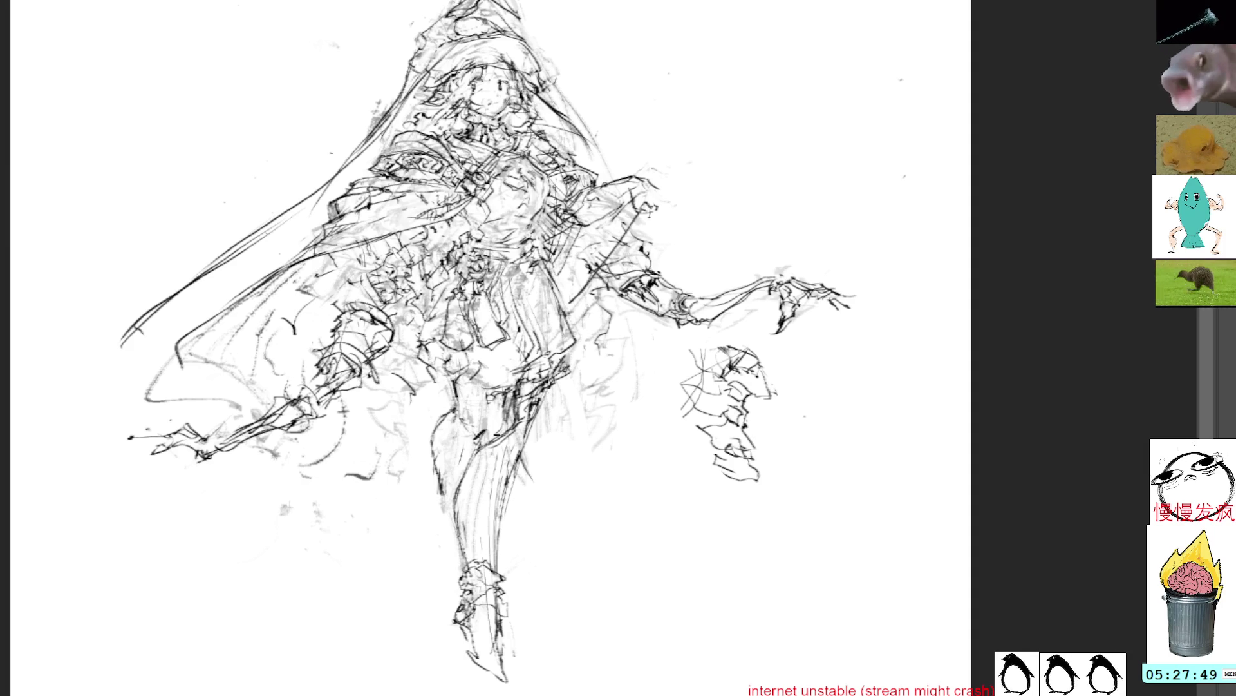
Draw both leg contours and try repositioning the lassoed arm, then cancel it
{"action": "left_click_drag", "start_coordinate": [510, 394], "coordinate": [510, 420]}
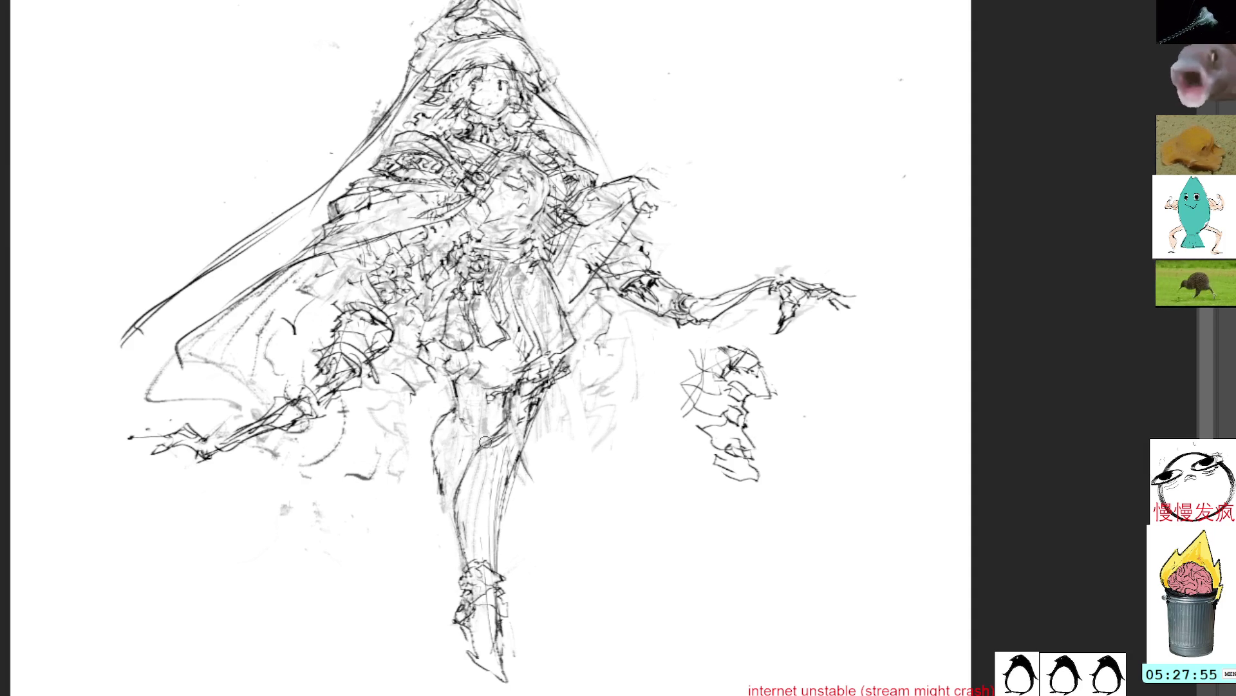
{"action": "left_click_drag", "start_coordinate": [449, 414], "coordinate": [436, 482]}
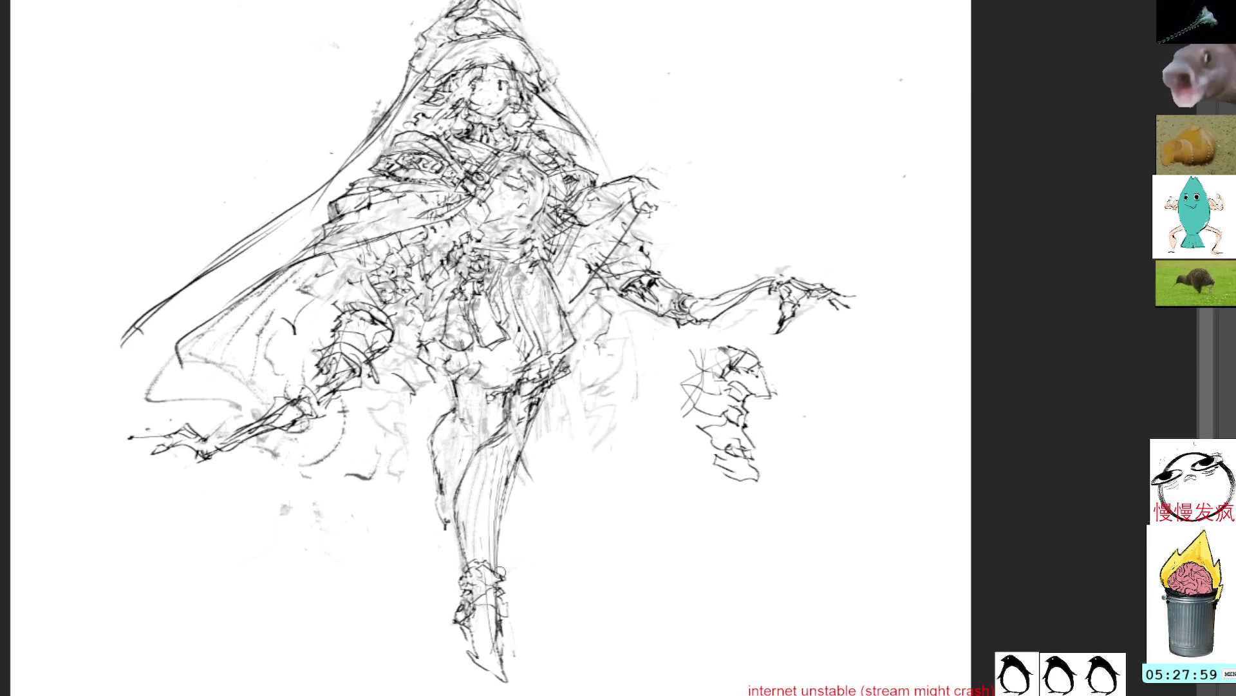
{"action": "left_click_drag", "start_coordinate": [268, 348], "coordinate": [370, 296]}
{"action": "key", "text": "ctrl+z"}
{"action": "mouse_move", "coordinate": [252, 316]}
{"action": "left_mouse_down"}
{"action": "mouse_move", "coordinate": [319, 380]}
{"action": "mouse_move", "coordinate": [296, 357]}
{"action": "mouse_move", "coordinate": [311, 372]}
{"action": "left_mouse_up"}
{"action": "key", "text": "ctrl+t"}
{"action": "key", "text": "Escape"}
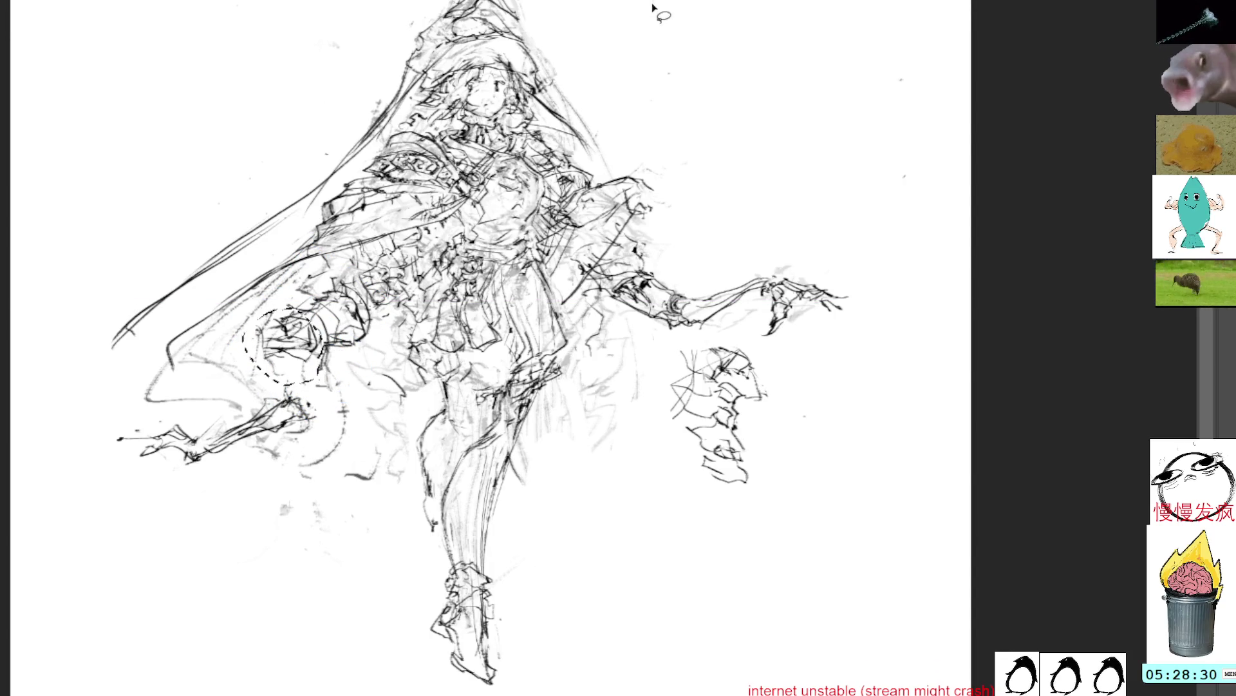
{"action": "key", "text": "ctrl+d"}
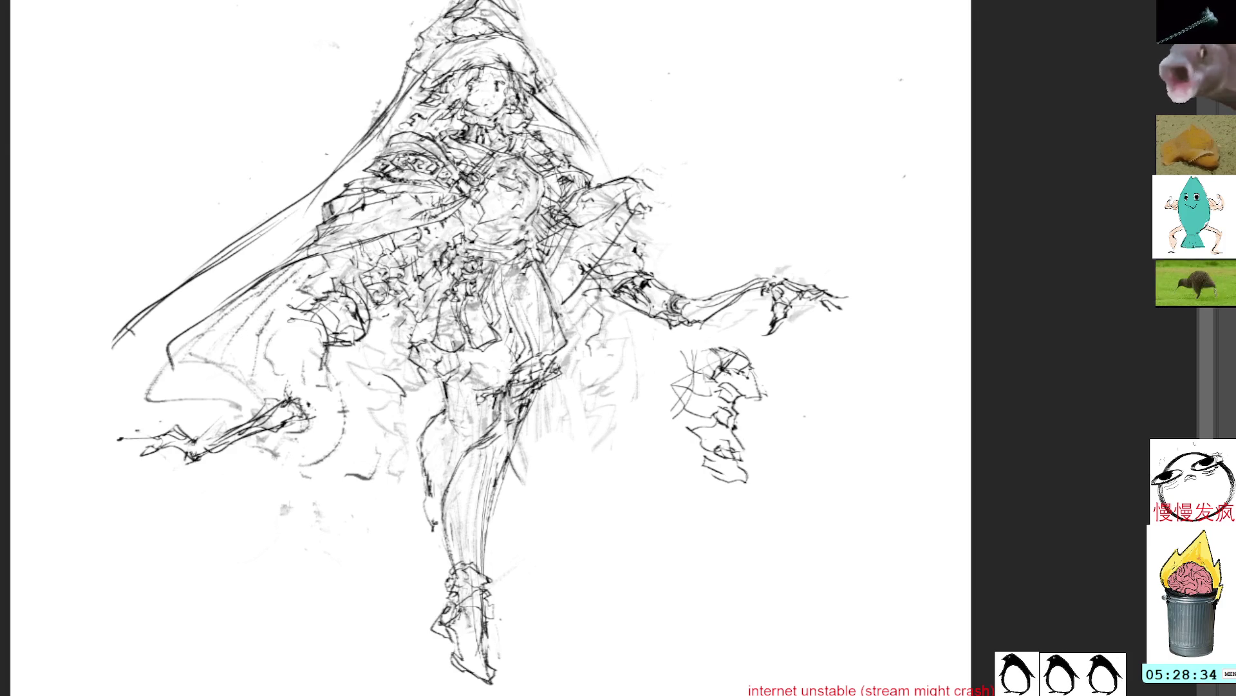
Erase the old left-hip strokes and redraw new lines down the left hip
{"action": "mouse_move", "coordinate": [349, 344]}
{"action": "left_mouse_down"}
{"action": "mouse_move", "coordinate": [365, 325]}
{"action": "mouse_move", "coordinate": [358, 334]}
{"action": "left_mouse_up"}
{"action": "mouse_move", "coordinate": [341, 289]}
{"action": "left_mouse_down"}
{"action": "mouse_move", "coordinate": [366, 322]}
{"action": "mouse_move", "coordinate": [361, 304]}
{"action": "left_mouse_up"}
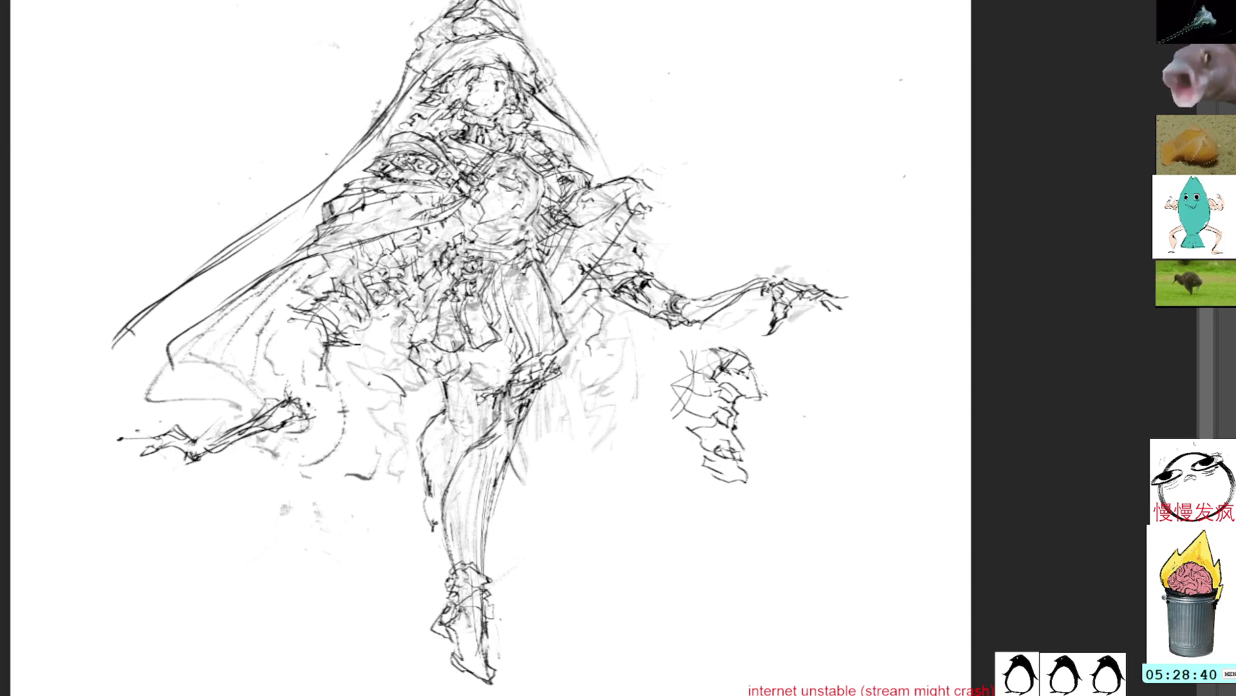
{"action": "left_click_drag", "start_coordinate": [307, 327], "coordinate": [303, 380]}
{"action": "left_click_drag", "start_coordinate": [296, 324], "coordinate": [290, 346]}
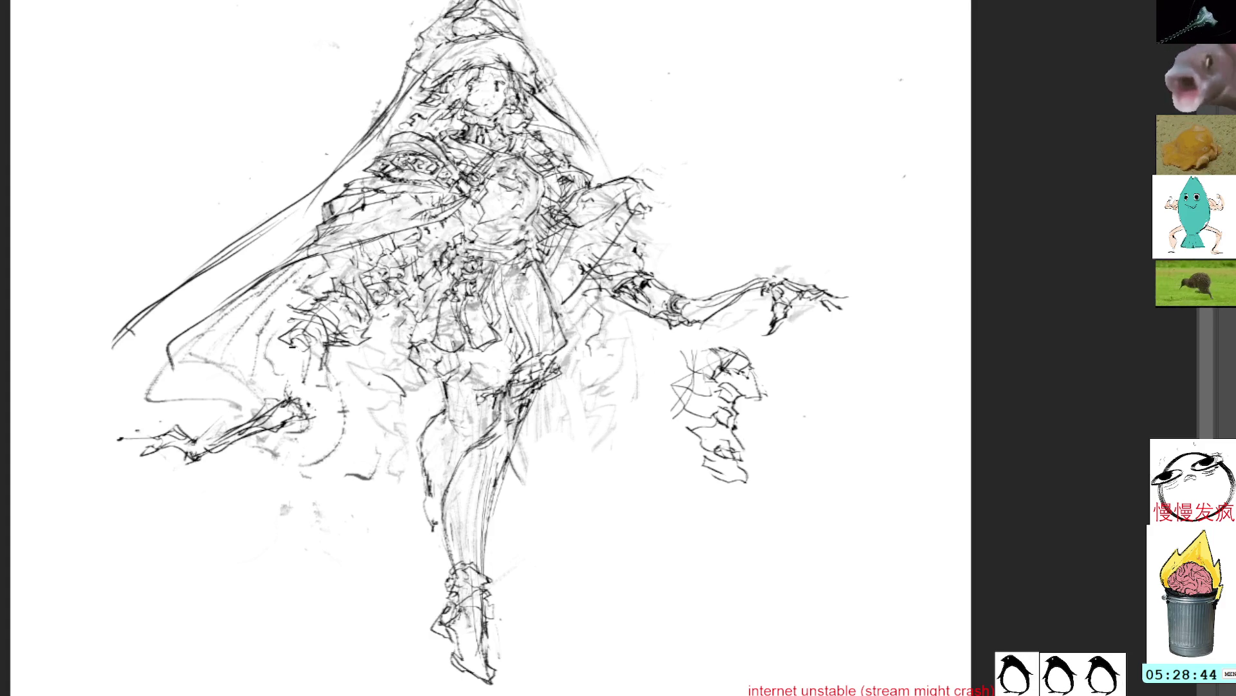
{"action": "left_click_drag", "start_coordinate": [298, 356], "coordinate": [295, 387]}
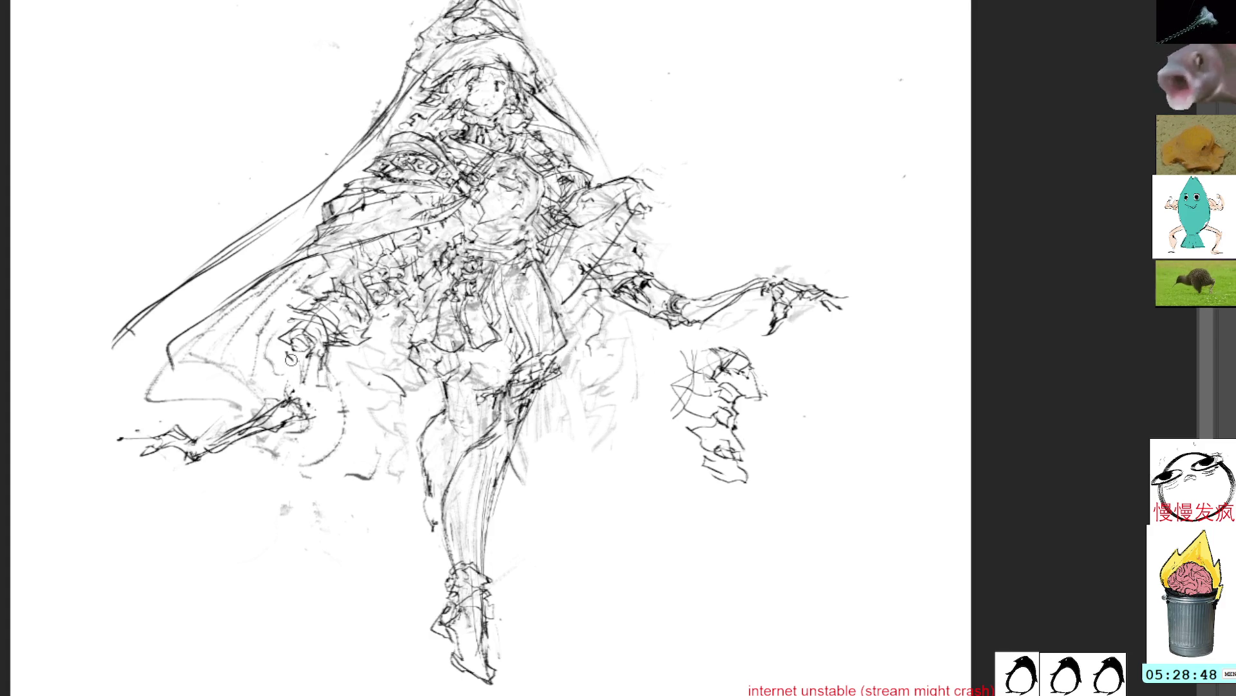
{"action": "mouse_move", "coordinate": [297, 359]}
{"action": "left_mouse_down"}
{"action": "mouse_move", "coordinate": [314, 414]}
{"action": "mouse_move", "coordinate": [316, 372]}
{"action": "left_mouse_up"}
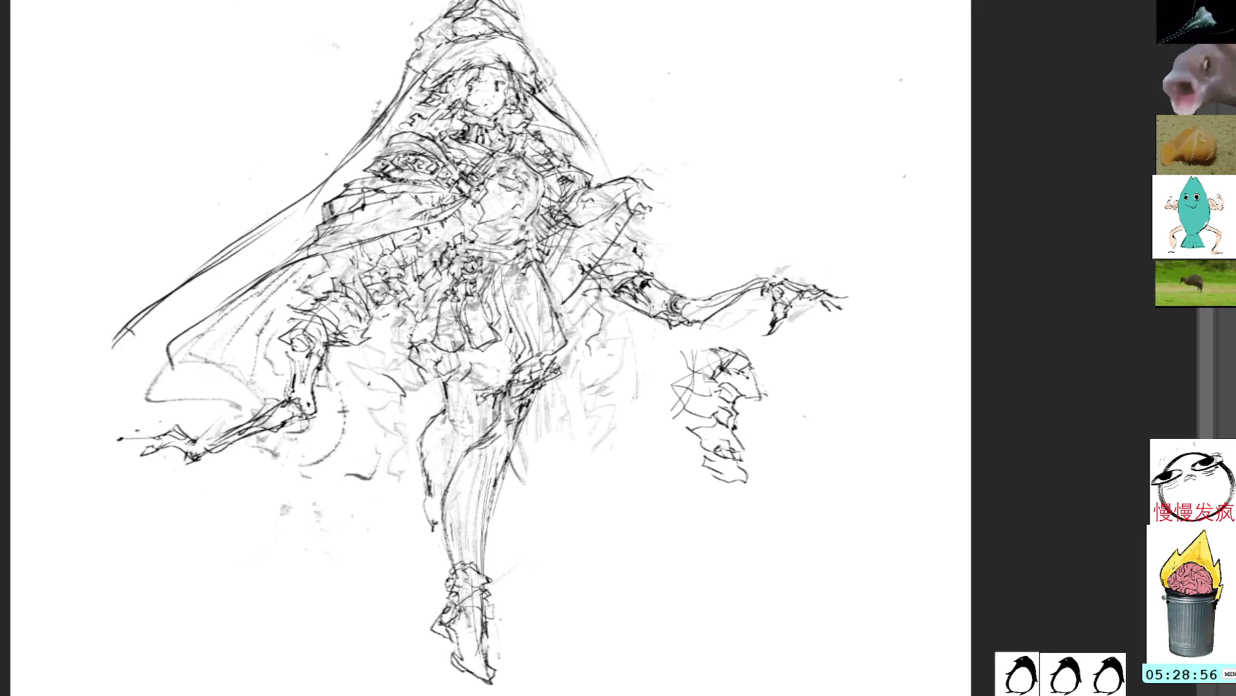
Move the lower-left cape and arm piece down, then shift the cape section beside the torso
{"action": "mouse_move", "coordinate": [315, 410]}
{"action": "left_mouse_down"}
{"action": "mouse_move", "coordinate": [339, 405]}
{"action": "mouse_move", "coordinate": [316, 346]}
{"action": "mouse_move", "coordinate": [288, 523]}
{"action": "mouse_move", "coordinate": [313, 451]}
{"action": "left_mouse_up"}
{"action": "key", "text": "ctrl+t"}
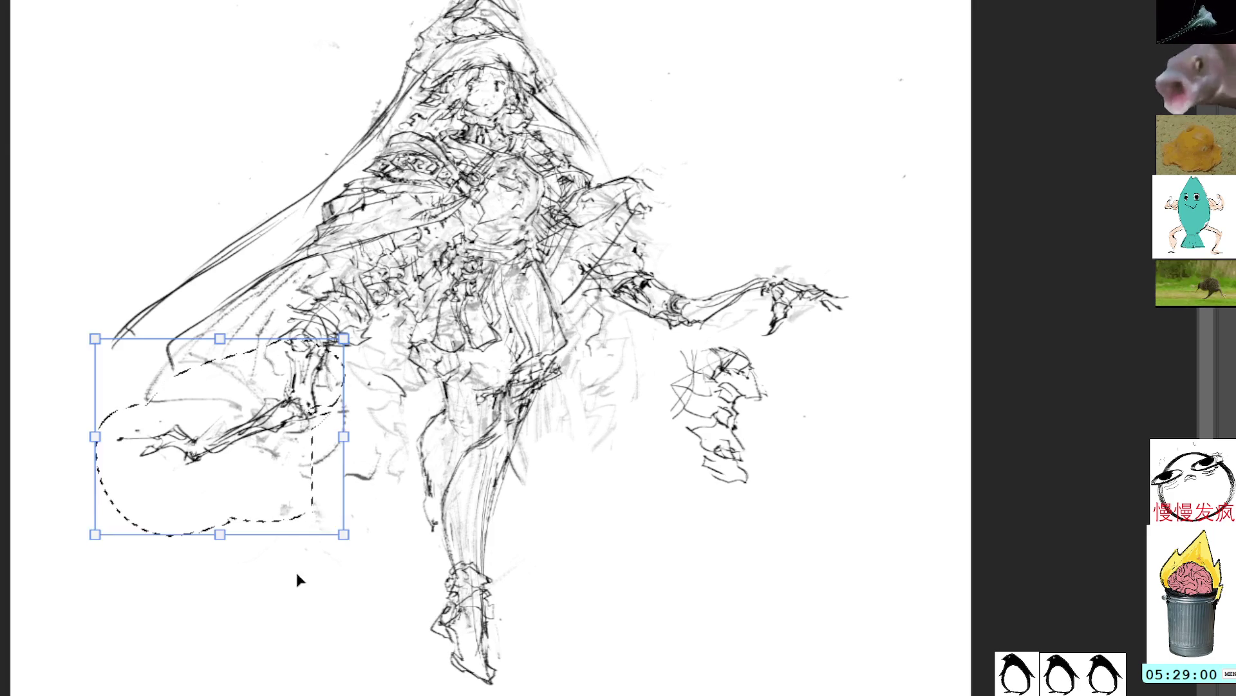
{"action": "left_click_drag", "start_coordinate": [297, 579], "coordinate": [291, 693]}
{"action": "key", "text": "Return"}
{"action": "mouse_move", "coordinate": [355, 367]}
{"action": "left_mouse_down"}
{"action": "mouse_move", "coordinate": [416, 261]}
{"action": "mouse_move", "coordinate": [313, 257]}
{"action": "mouse_move", "coordinate": [404, 348]}
{"action": "left_mouse_up"}
{"action": "key", "text": "ctrl+t"}
{"action": "mouse_move", "coordinate": [410, 283]}
{"action": "left_mouse_down"}
{"action": "mouse_move", "coordinate": [389, 303]}
{"action": "mouse_move", "coordinate": [441, 281]}
{"action": "left_mouse_up"}
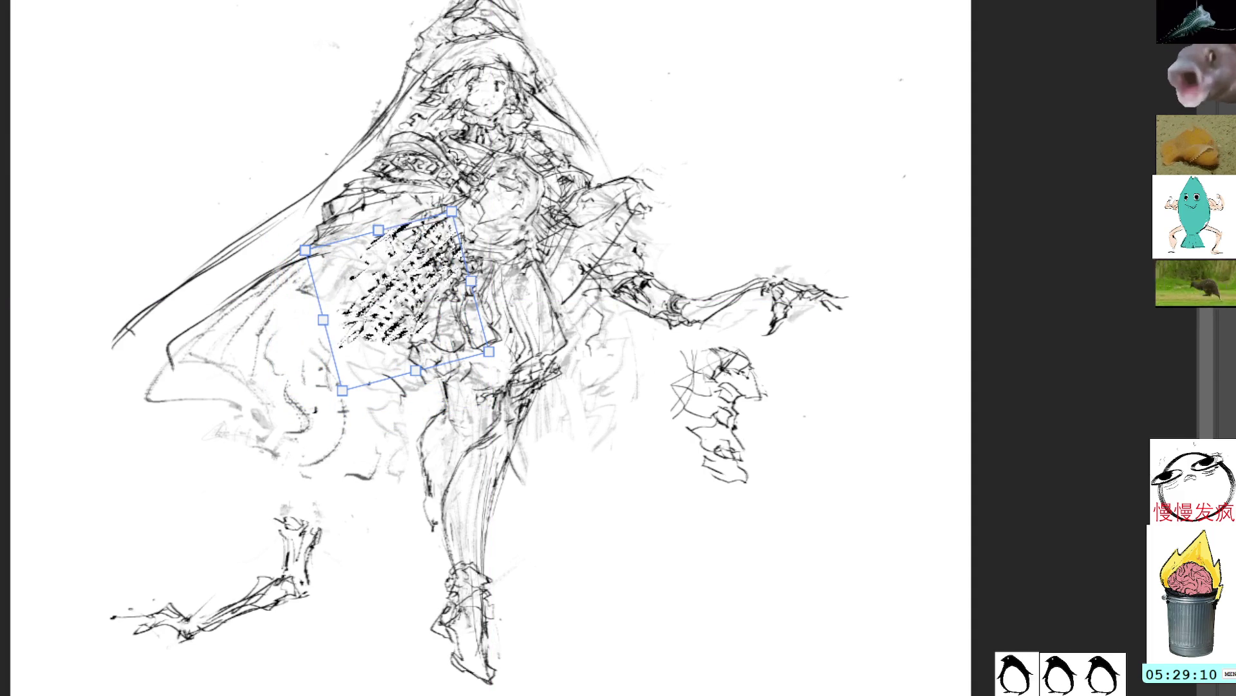
{"action": "key", "text": "Return"}
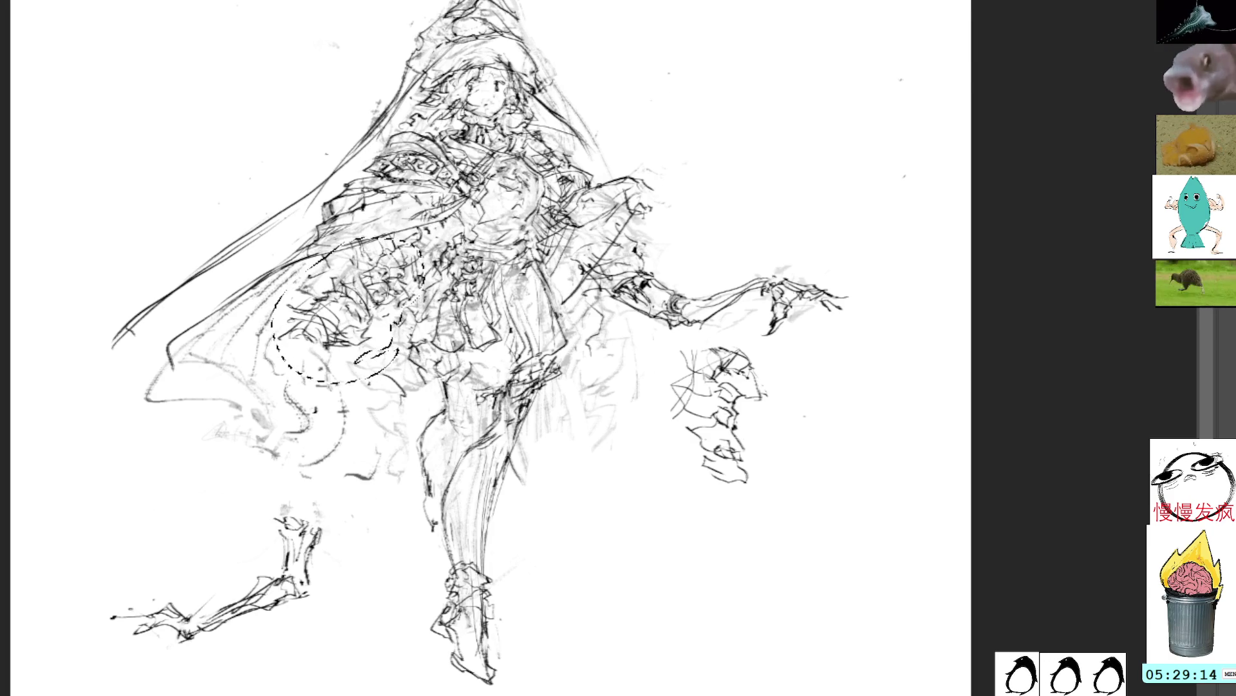
{"action": "key", "text": "ctrl+d"}
Try tilting and shifting the cape section again, then undo that transform
{"action": "left_click_drag", "start_coordinate": [389, 268], "coordinate": [393, 358]}
{"action": "key", "text": "ctrl+t"}
{"action": "left_click_drag", "start_coordinate": [361, 296], "coordinate": [373, 329]}
{"action": "left_click_drag", "start_coordinate": [425, 274], "coordinate": [396, 255]}
{"action": "left_click_drag", "start_coordinate": [377, 322], "coordinate": [400, 305]}
{"action": "key", "text": "Return"}
{"action": "key", "text": "Delete"}
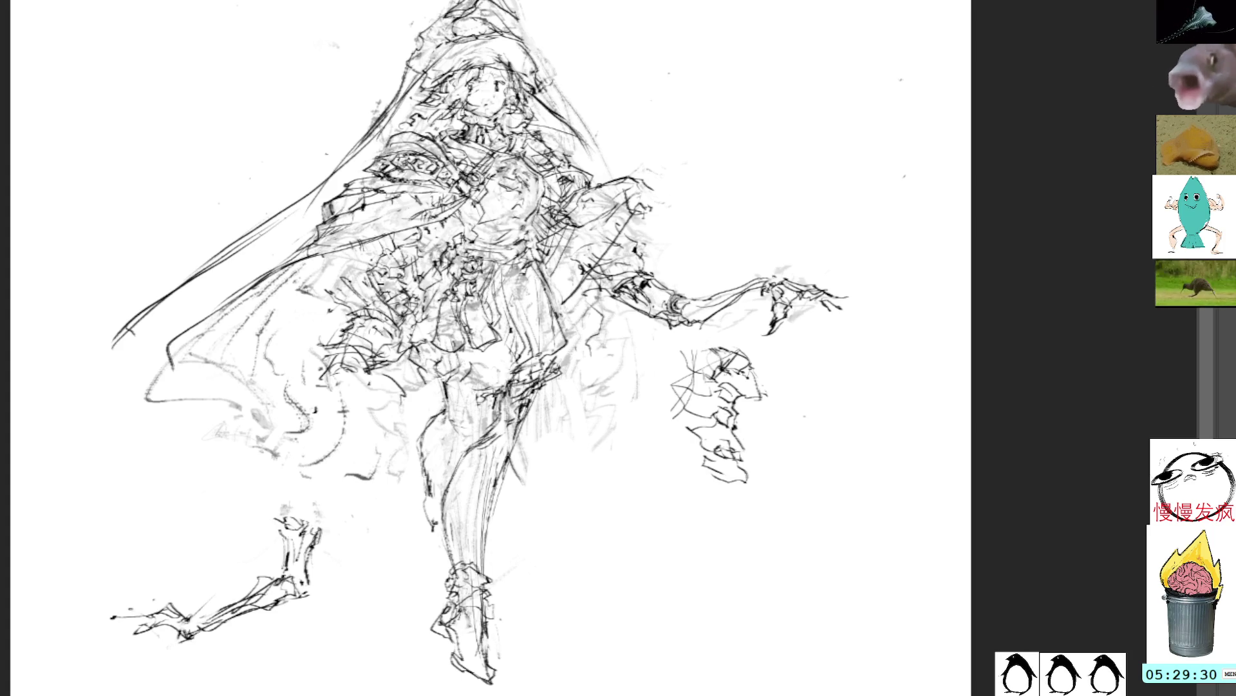
Rotate the lower-left arm upward and place it along the cape hem
{"action": "mouse_move", "coordinate": [351, 570]}
{"action": "left_mouse_down"}
{"action": "mouse_move", "coordinate": [114, 642]}
{"action": "mouse_move", "coordinate": [338, 606]}
{"action": "left_mouse_up"}
{"action": "key", "text": "ctrl+t"}
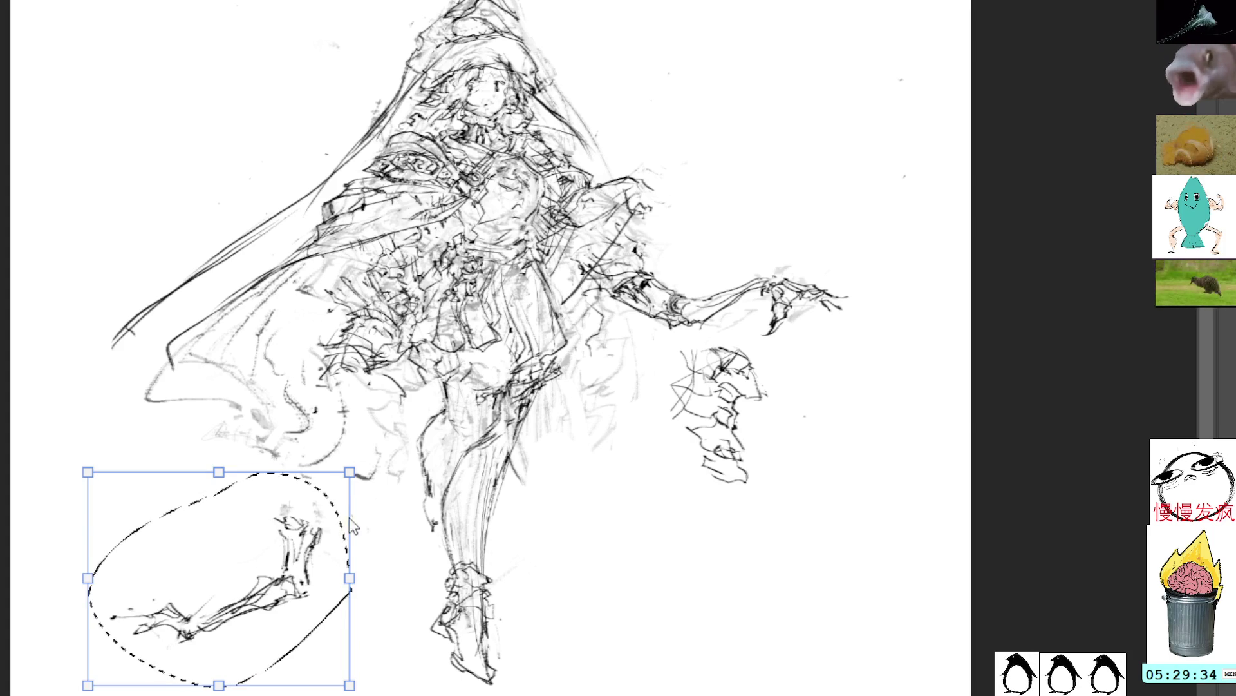
{"action": "left_click_drag", "start_coordinate": [361, 464], "coordinate": [405, 373]}
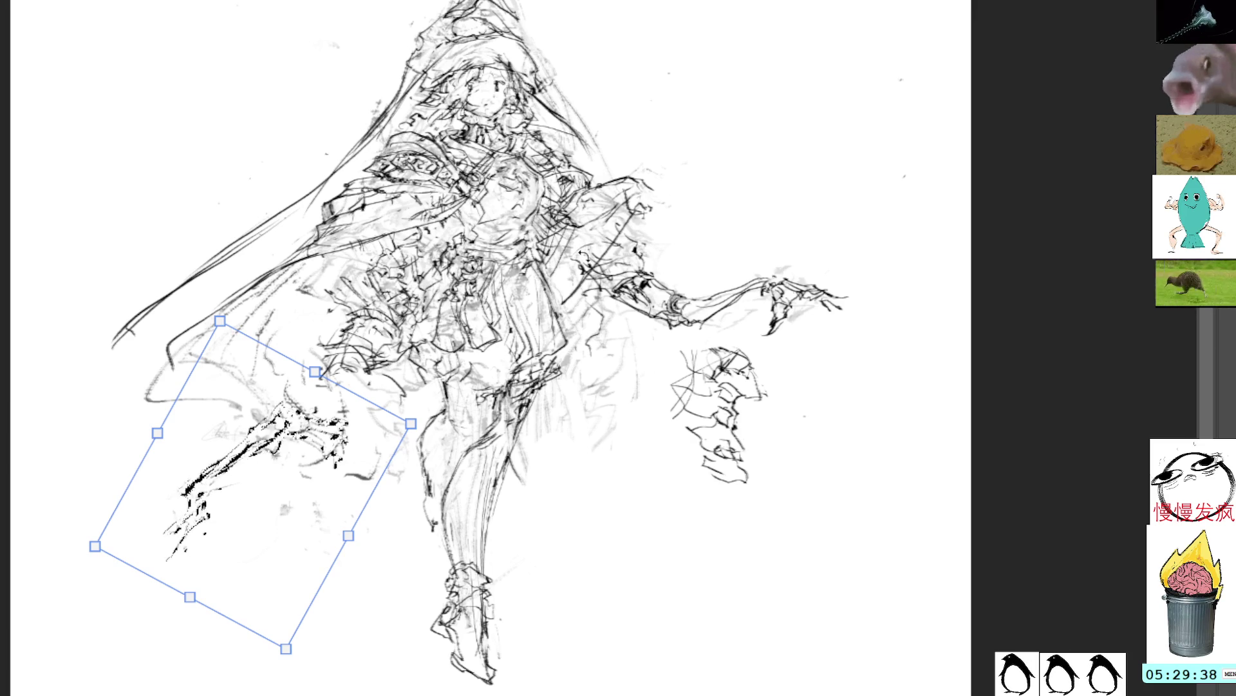
{"action": "key", "text": "Return"}
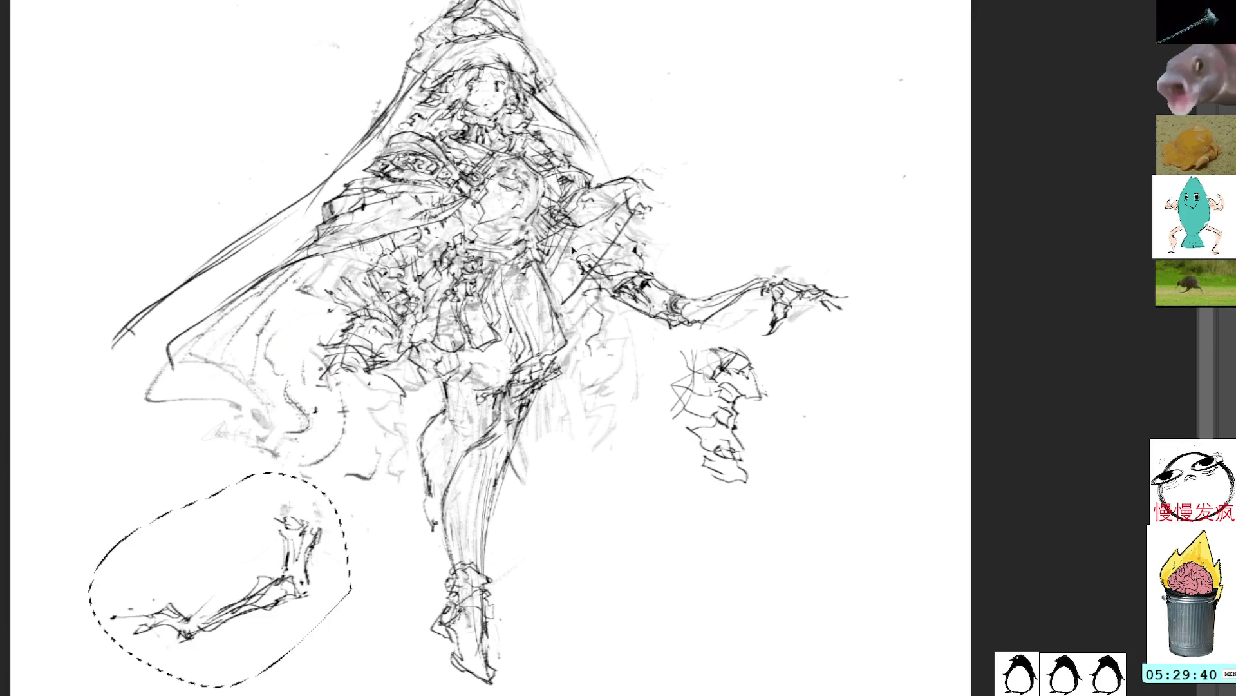
{"action": "key", "text": "ctrl+t"}
{"action": "mouse_move", "coordinate": [573, 377]}
{"action": "left_mouse_down"}
{"action": "mouse_move", "coordinate": [386, 451]}
{"action": "mouse_move", "coordinate": [323, 417]}
{"action": "mouse_move", "coordinate": [544, 49]}
{"action": "left_mouse_up"}
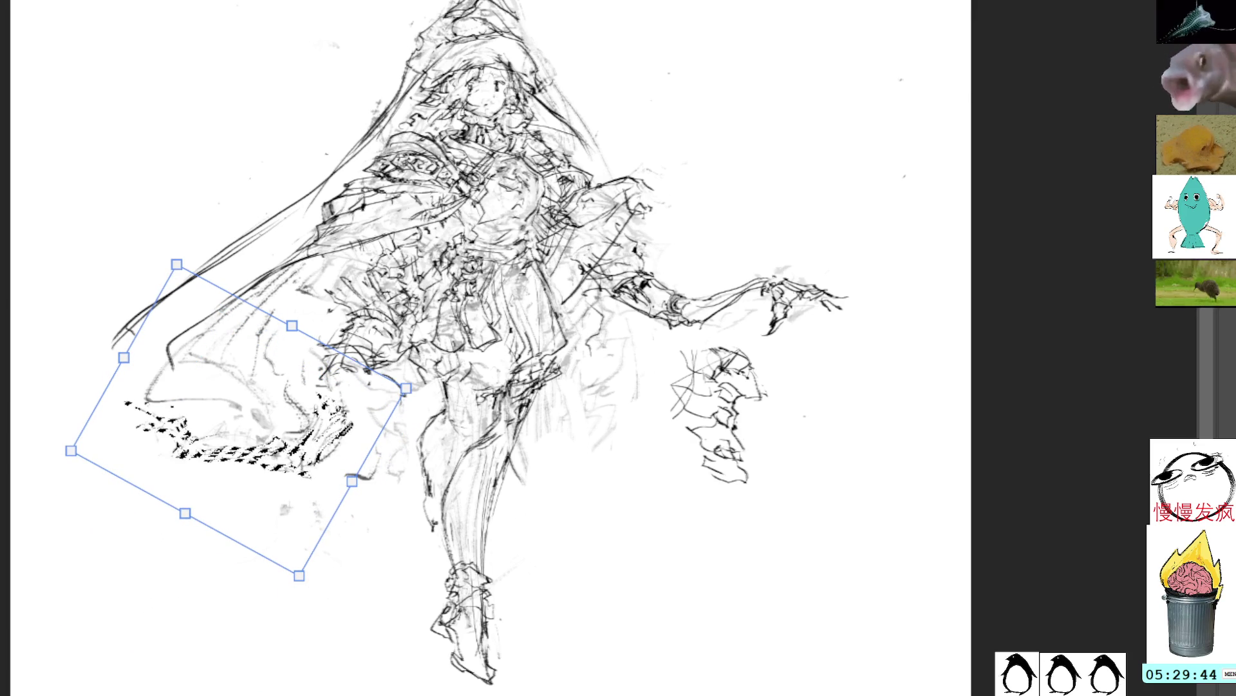
{"action": "key", "text": "Return"}
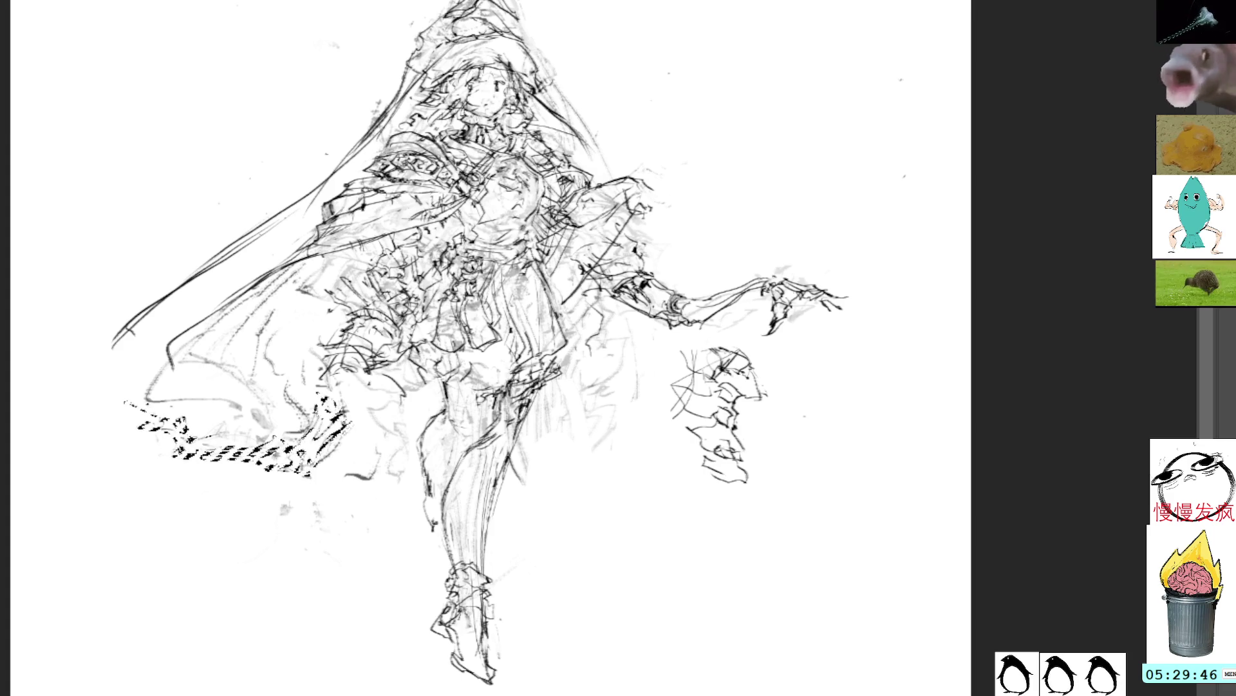
{"action": "key", "text": "ctrl+d"}
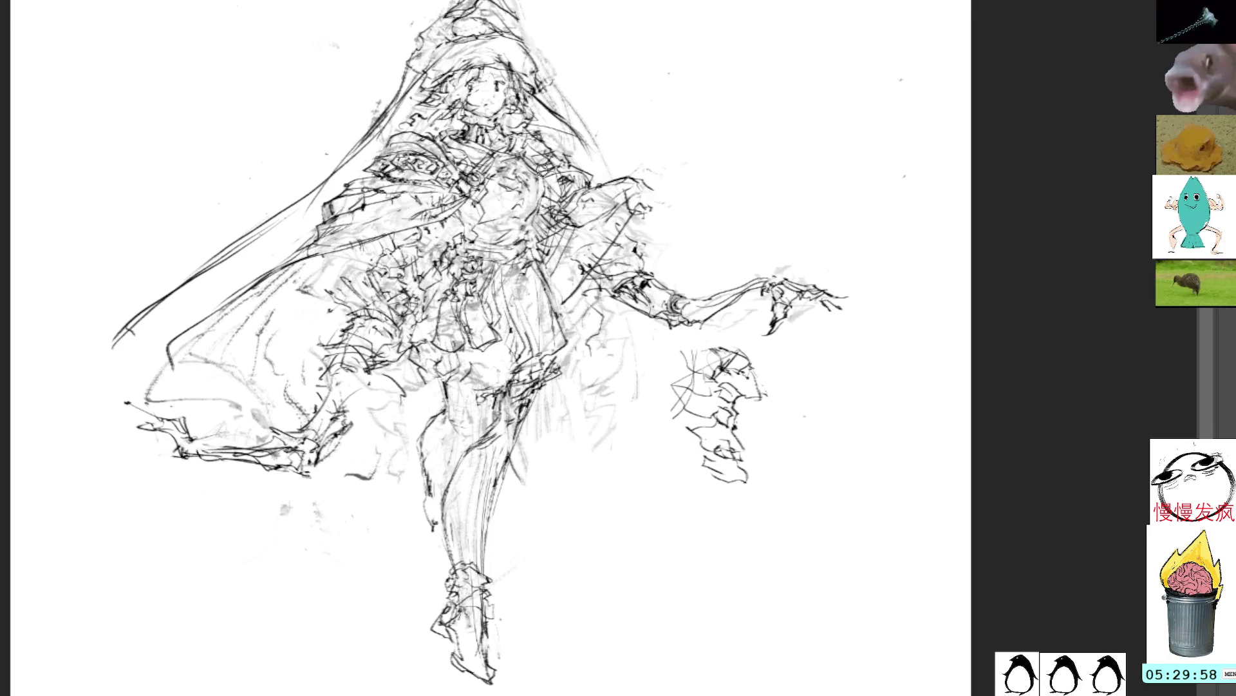
Raise and tilt the arm on the cape hem once more, then delete it entirely
{"action": "mouse_move", "coordinate": [329, 482]}
{"action": "left_mouse_down"}
{"action": "mouse_move", "coordinate": [161, 412]}
{"action": "mouse_move", "coordinate": [336, 525]}
{"action": "left_mouse_up"}
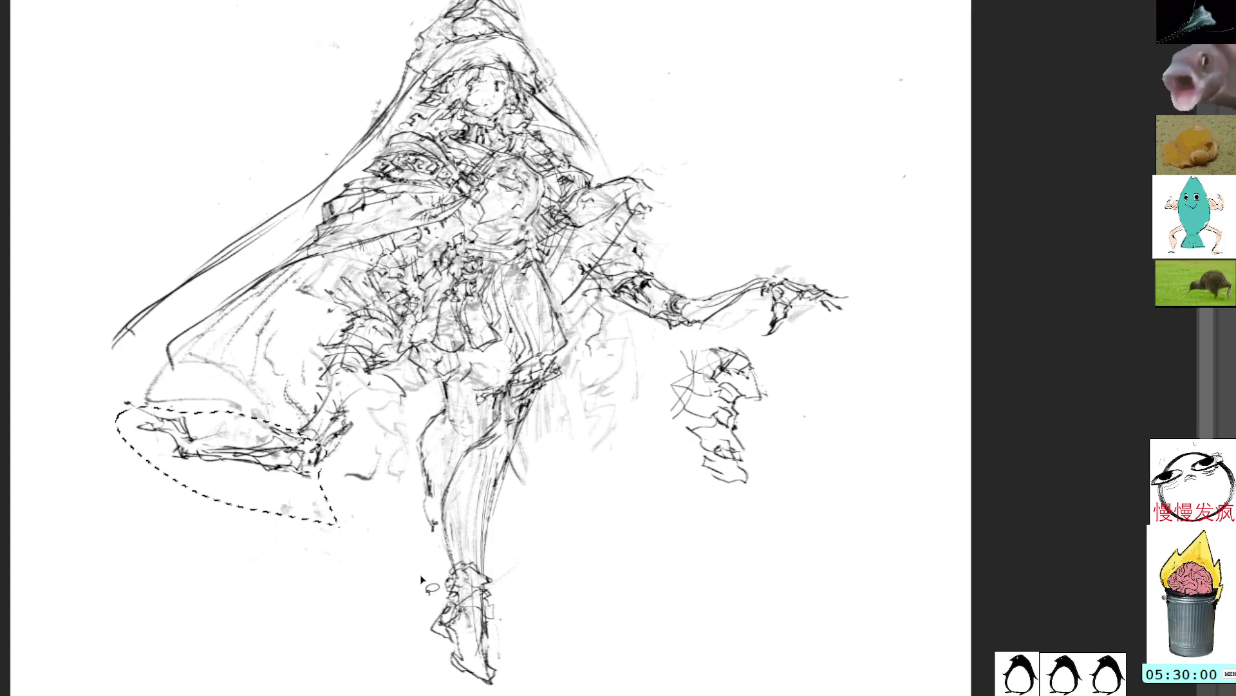
{"action": "key", "text": "ctrl+t"}
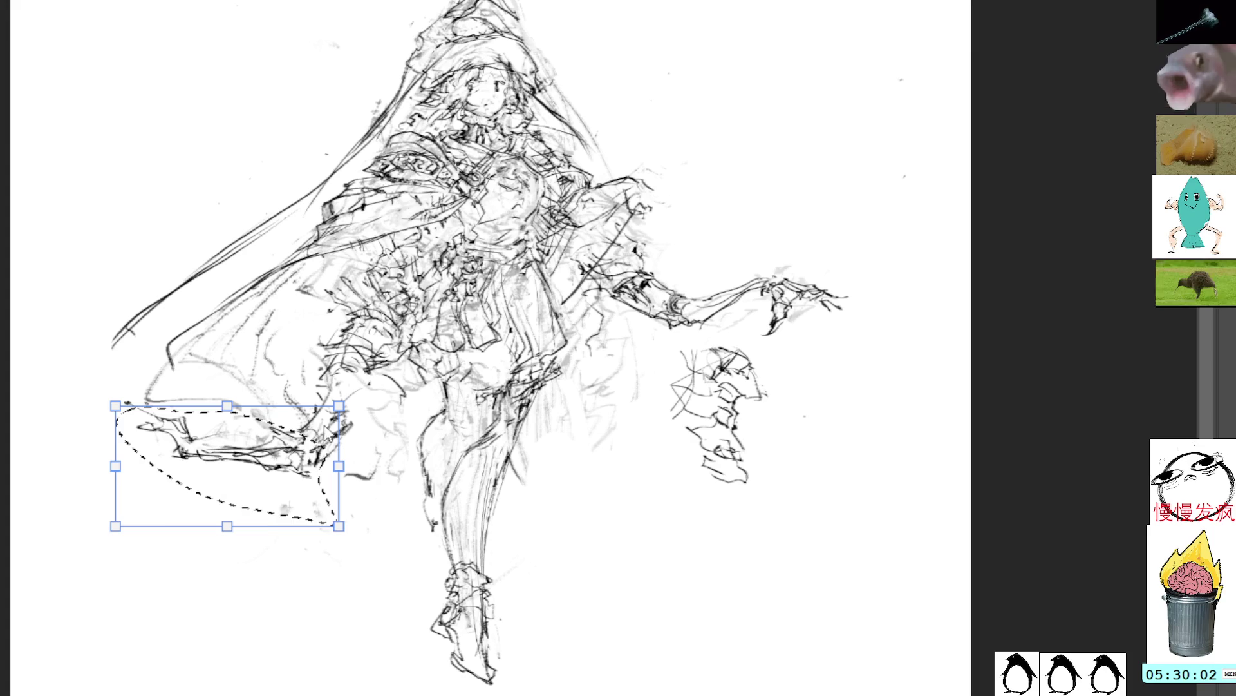
{"action": "left_click_drag", "start_coordinate": [327, 430], "coordinate": [312, 366]}
{"action": "left_click_drag", "start_coordinate": [345, 480], "coordinate": [303, 518]}
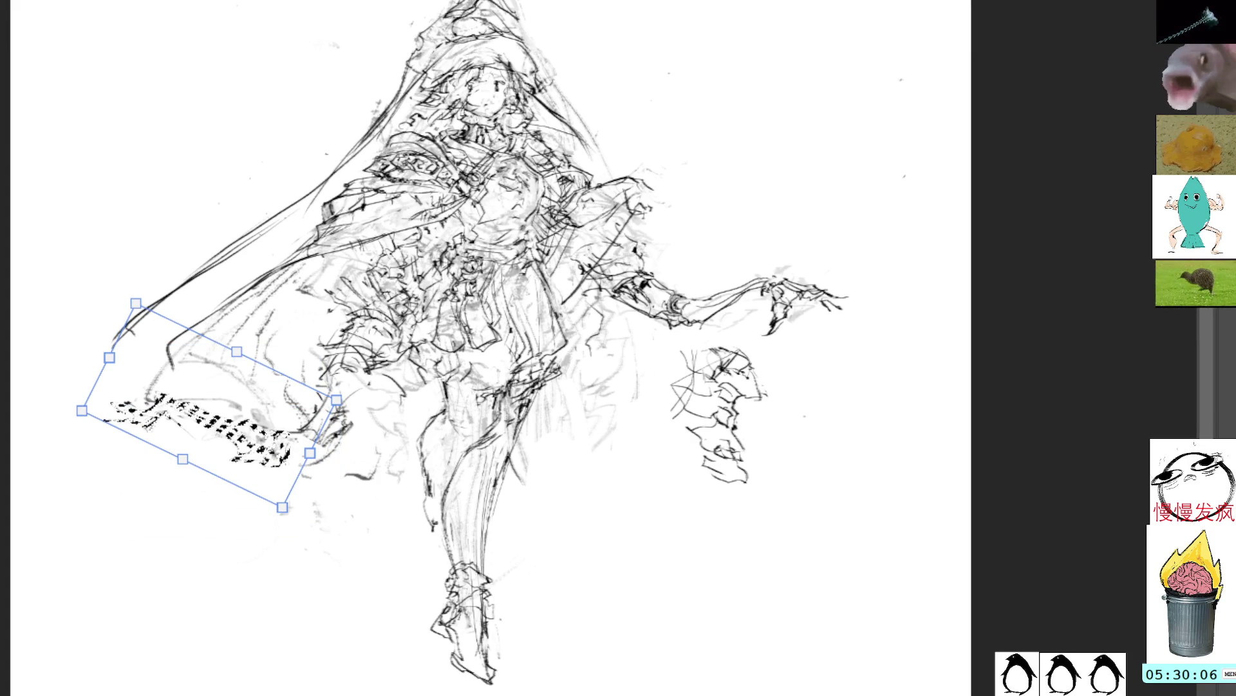
{"action": "key", "text": "Return"}
{"action": "key", "text": "Delete"}
{"action": "key", "text": "ctrl+d"}
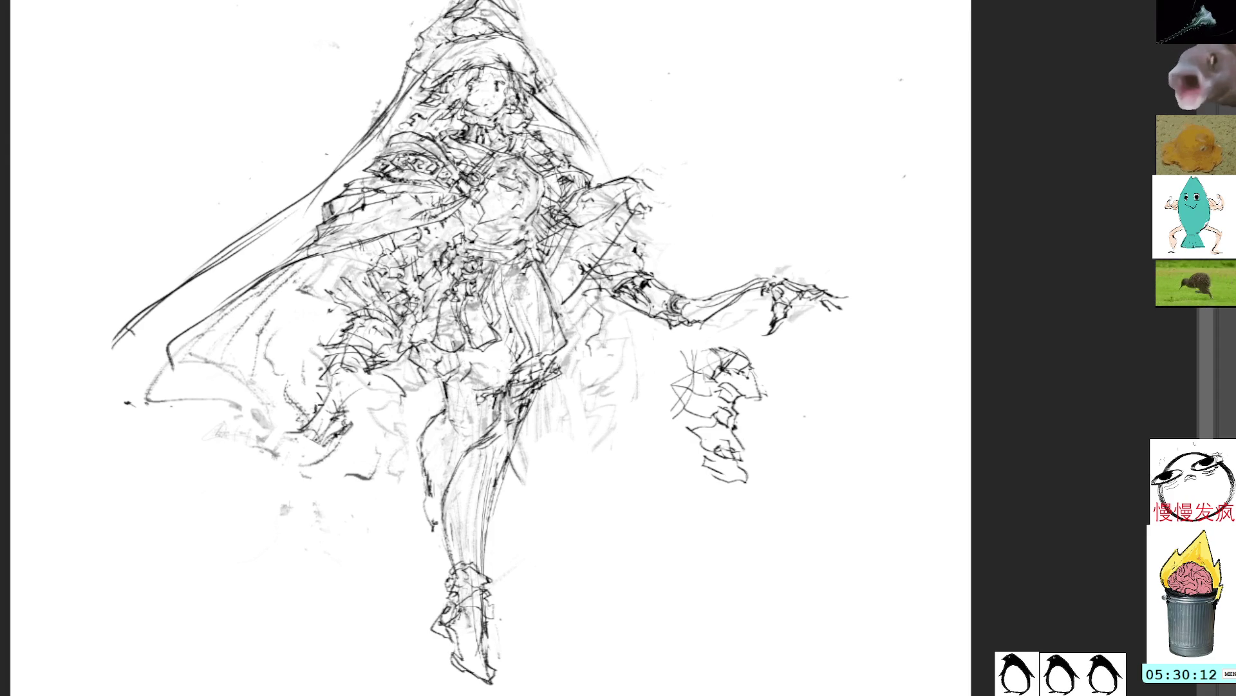
Sketch a new arm reaching down-left from the cape hem, ending in a hooked hand
{"action": "mouse_move", "coordinate": [330, 424]}
{"action": "left_mouse_down"}
{"action": "mouse_move", "coordinate": [364, 389]}
{"action": "mouse_move", "coordinate": [349, 390]}
{"action": "left_mouse_up"}
{"action": "left_click_drag", "start_coordinate": [354, 388], "coordinate": [326, 421]}
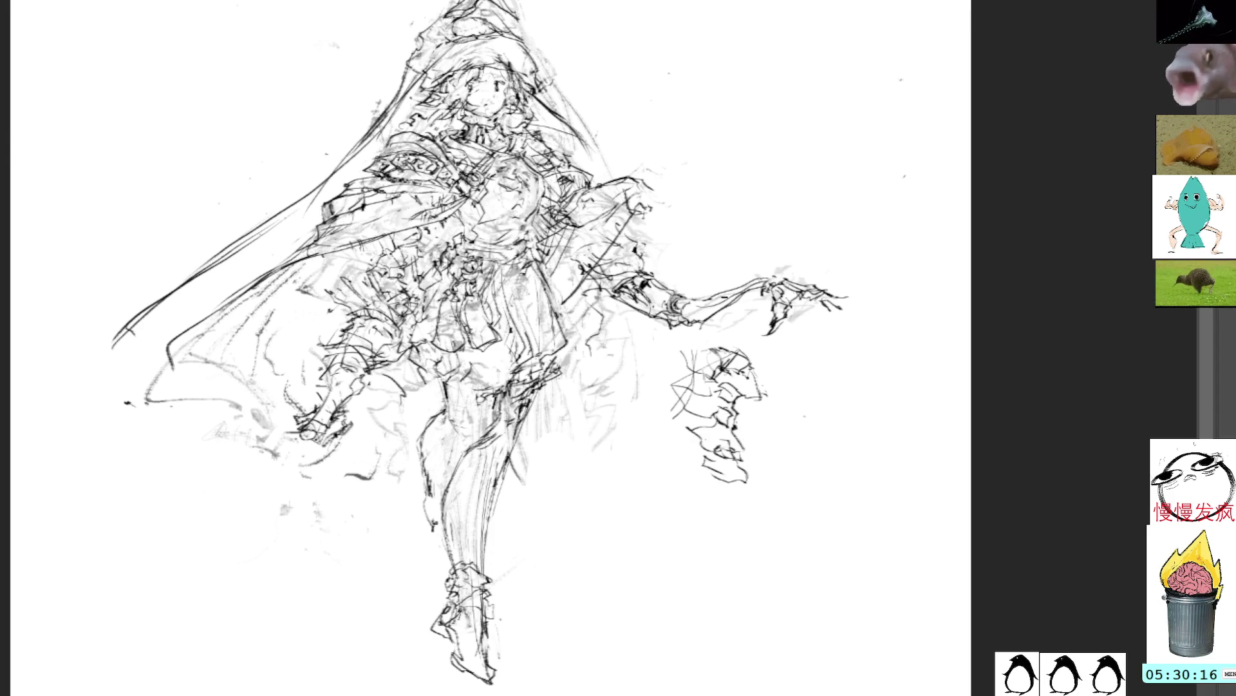
{"action": "left_click_drag", "start_coordinate": [322, 437], "coordinate": [193, 486]}
{"action": "mouse_move", "coordinate": [213, 469]}
{"action": "left_mouse_down"}
{"action": "mouse_move", "coordinate": [187, 508]}
{"action": "mouse_move", "coordinate": [219, 477]}
{"action": "mouse_move", "coordinate": [218, 510]}
{"action": "left_mouse_up"}
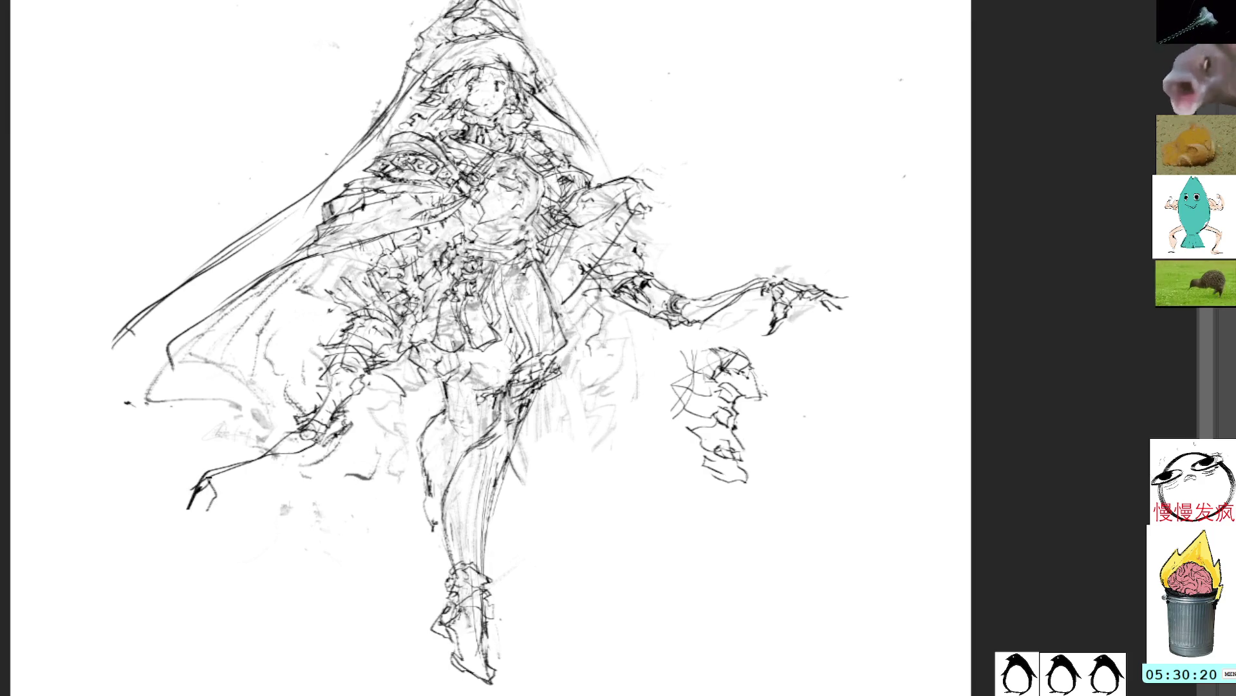
{"action": "mouse_move", "coordinate": [322, 440]}
{"action": "left_mouse_down"}
{"action": "mouse_move", "coordinate": [216, 491]}
{"action": "mouse_move", "coordinate": [290, 437]}
{"action": "mouse_move", "coordinate": [213, 480]}
{"action": "mouse_move", "coordinate": [227, 493]}
{"action": "mouse_move", "coordinate": [186, 528]}
{"action": "mouse_move", "coordinate": [229, 510]}
{"action": "mouse_move", "coordinate": [198, 538]}
{"action": "mouse_move", "coordinate": [210, 546]}
{"action": "mouse_move", "coordinate": [248, 509]}
{"action": "left_mouse_up"}
{"action": "left_click_drag", "start_coordinate": [225, 496], "coordinate": [247, 509]}
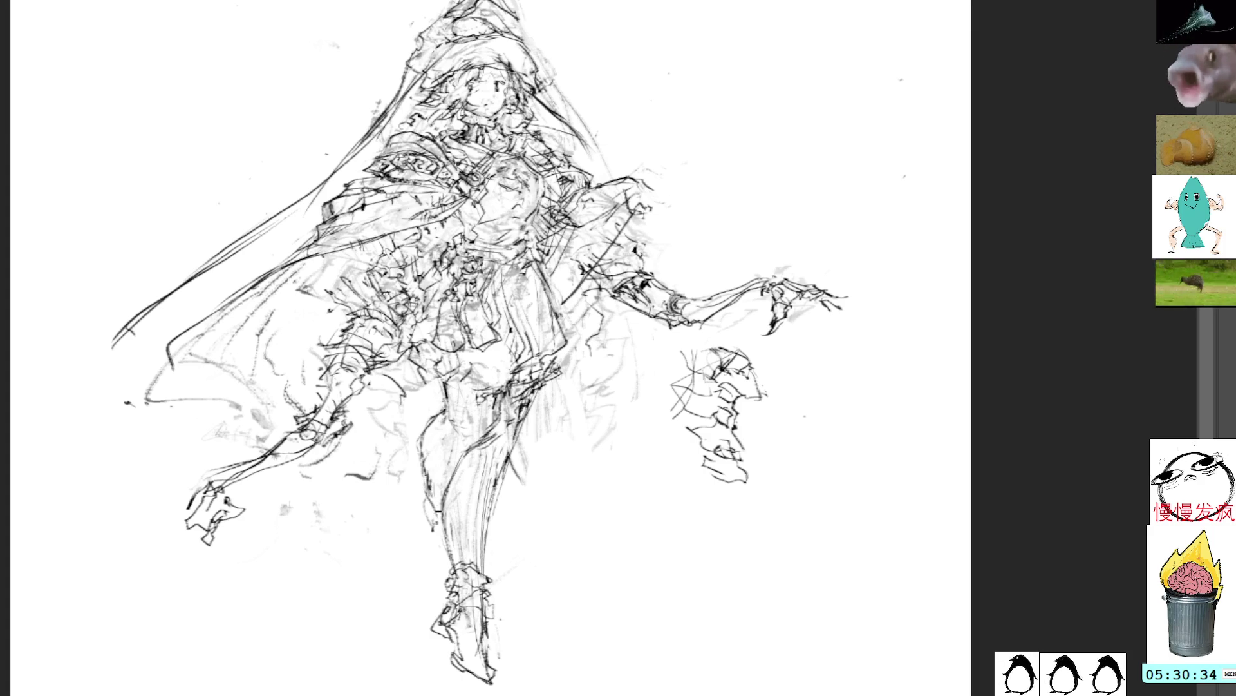
Draw a line along the left edge of the lower leg and clear the selection
{"action": "mouse_move", "coordinate": [459, 465]}
{"action": "left_mouse_down"}
{"action": "mouse_move", "coordinate": [447, 483]}
{"action": "mouse_move", "coordinate": [454, 566]}
{"action": "left_mouse_up"}
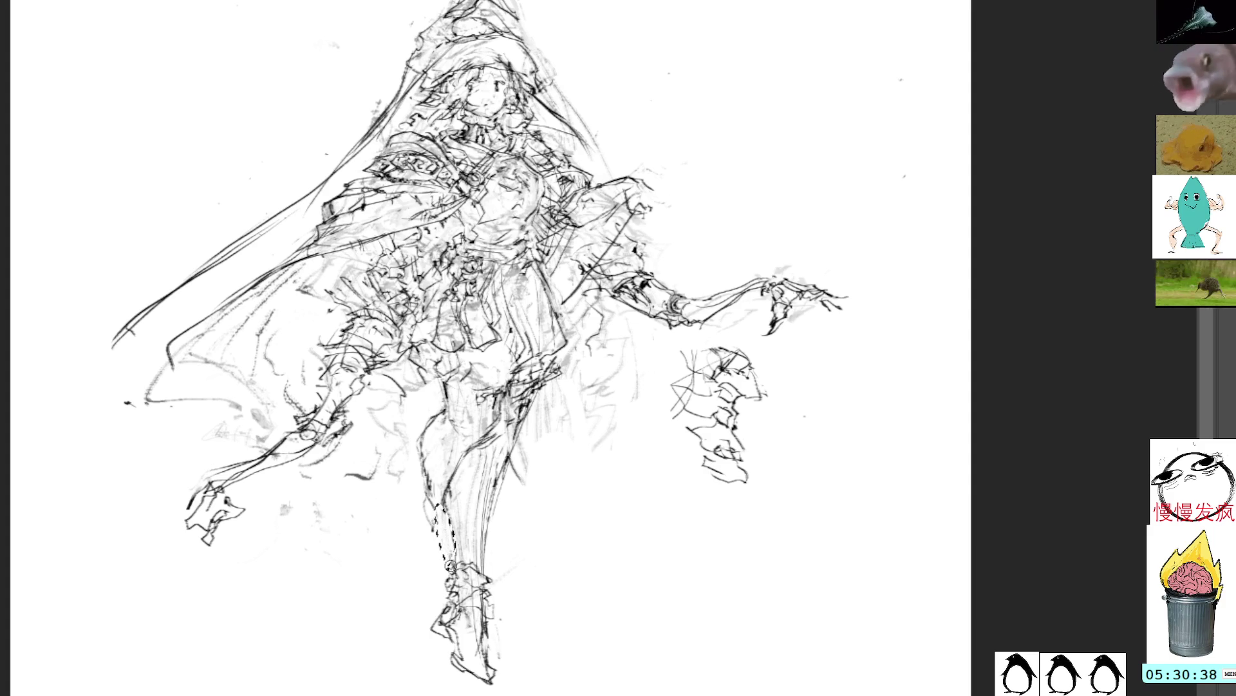
{"action": "key", "text": "ctrl+d"}
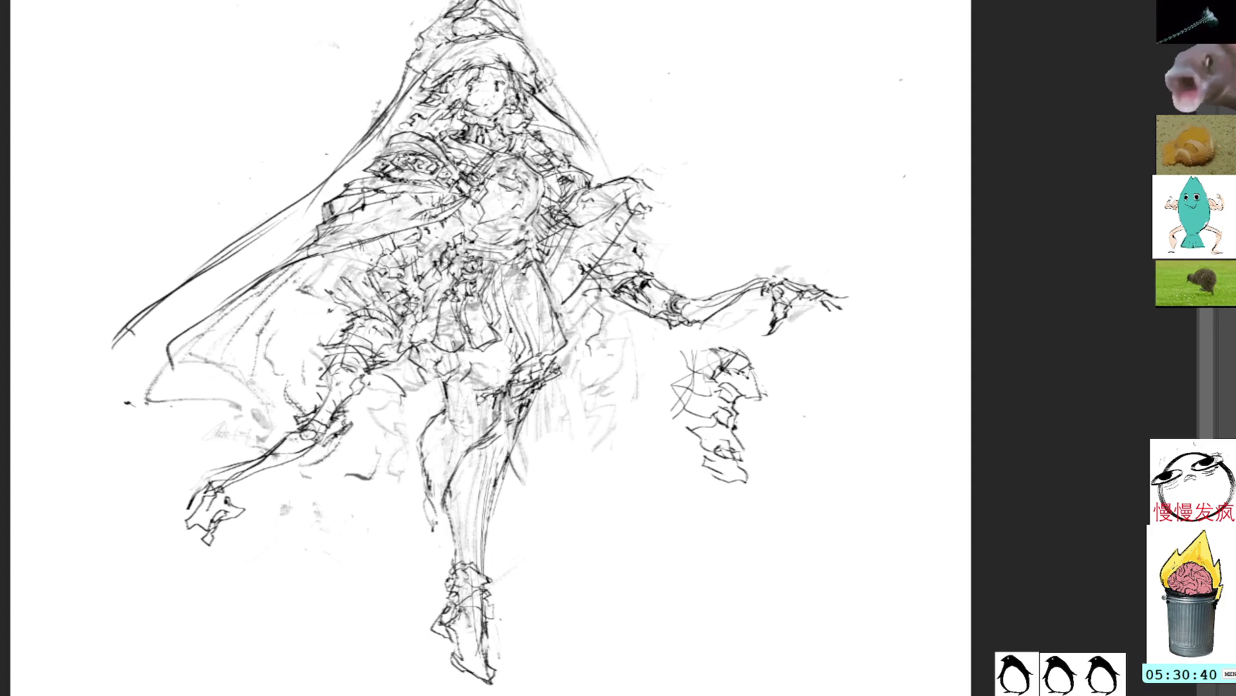
{"action": "scroll", "coordinate": [647, 404], "scroll_direction": "up", "scroll_amount": 3}
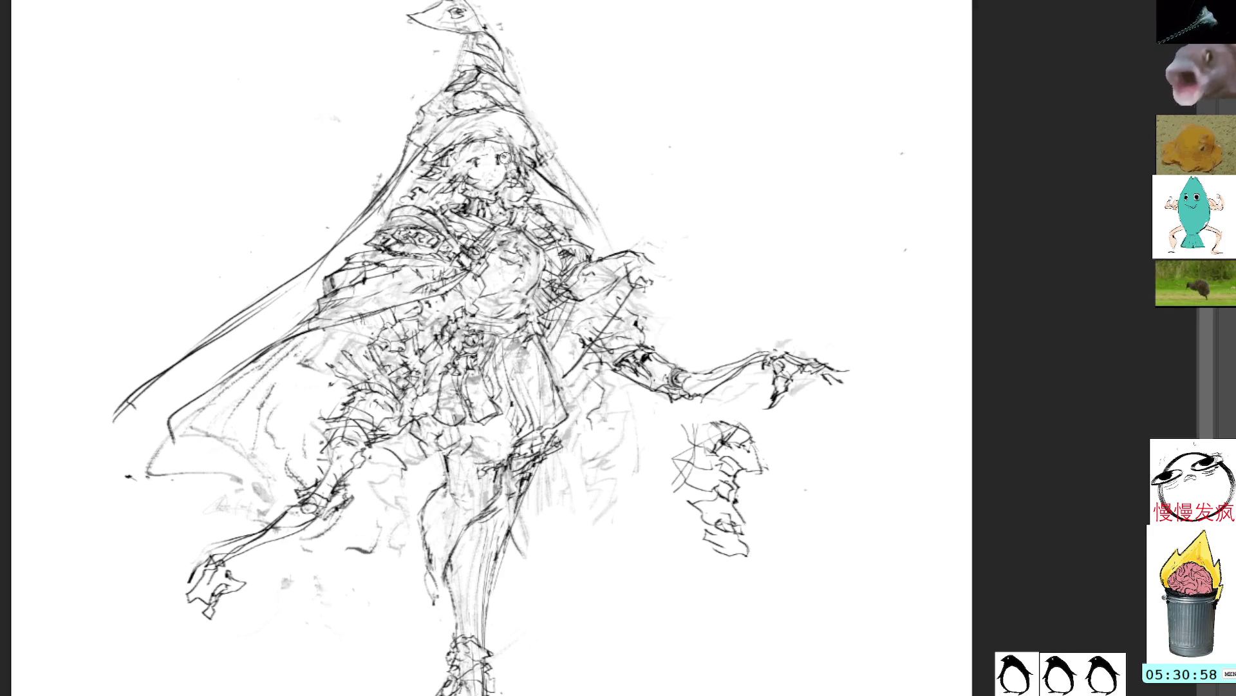
Nudge the face lines up-left and add small dark marks around the face
{"action": "left_click_drag", "start_coordinate": [591, 71], "coordinate": [588, 110]}
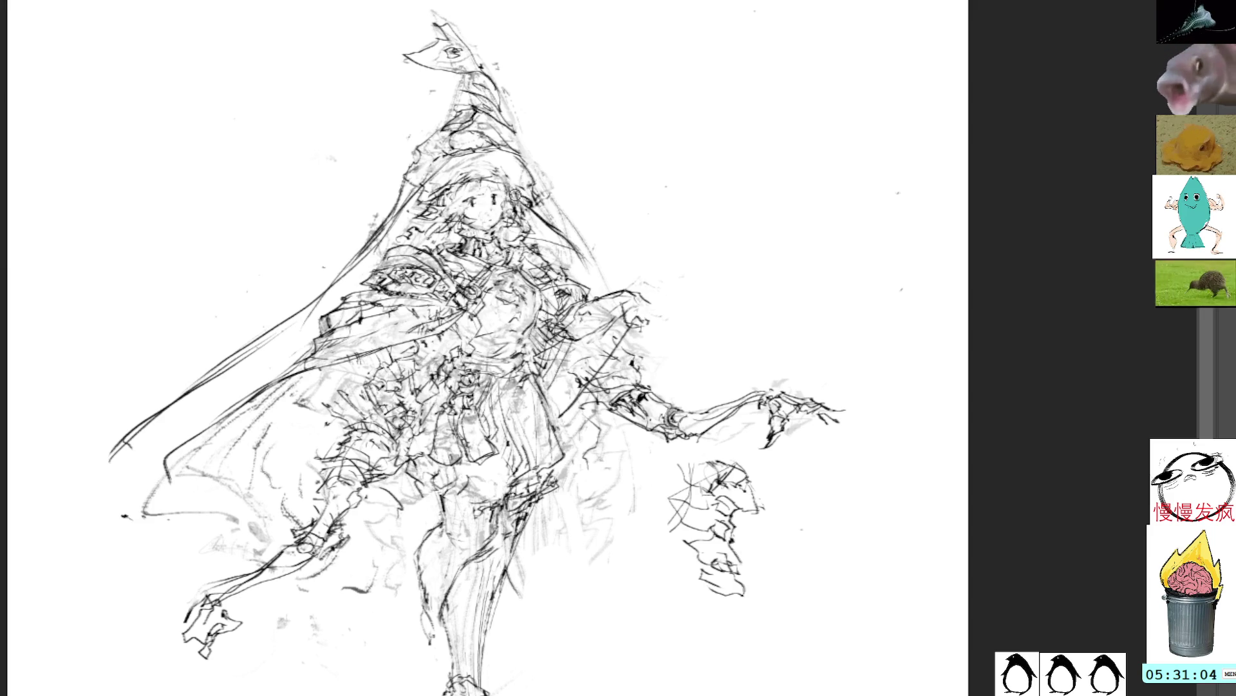
{"action": "key", "text": "v"}
{"action": "left_click_drag", "start_coordinate": [548, 106], "coordinate": [541, 99]}
{"action": "key", "text": "b"}
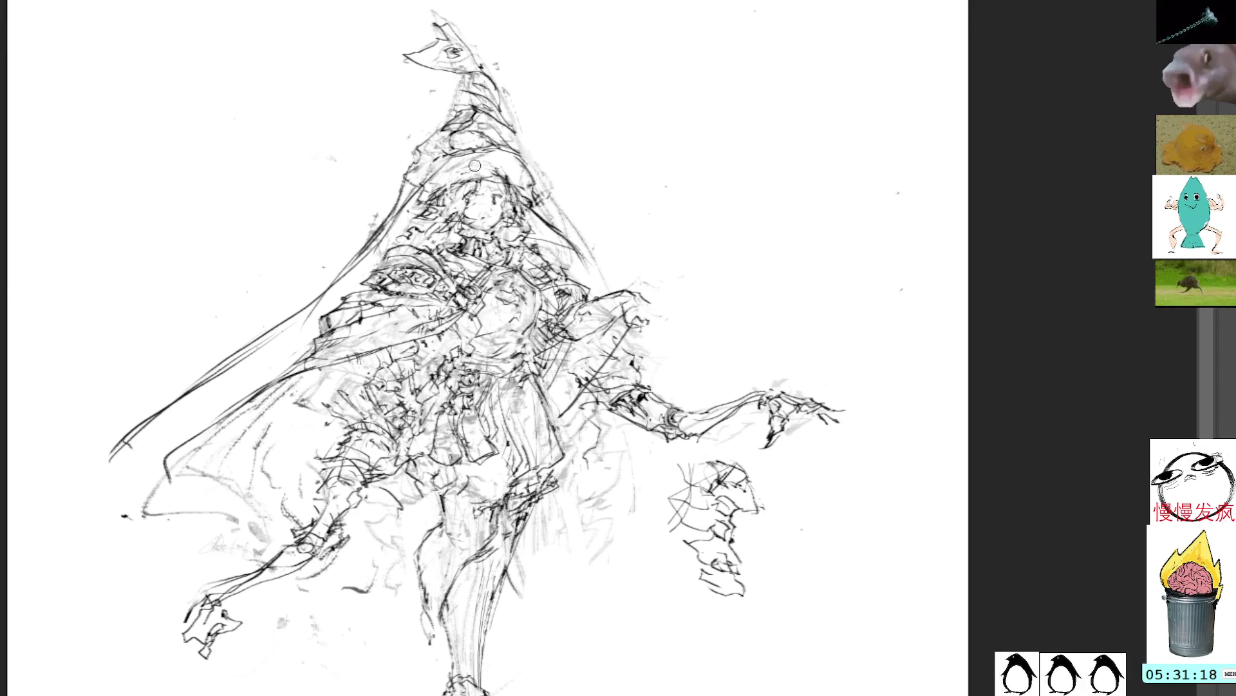
{"action": "left_click_drag", "start_coordinate": [467, 161], "coordinate": [444, 183]}
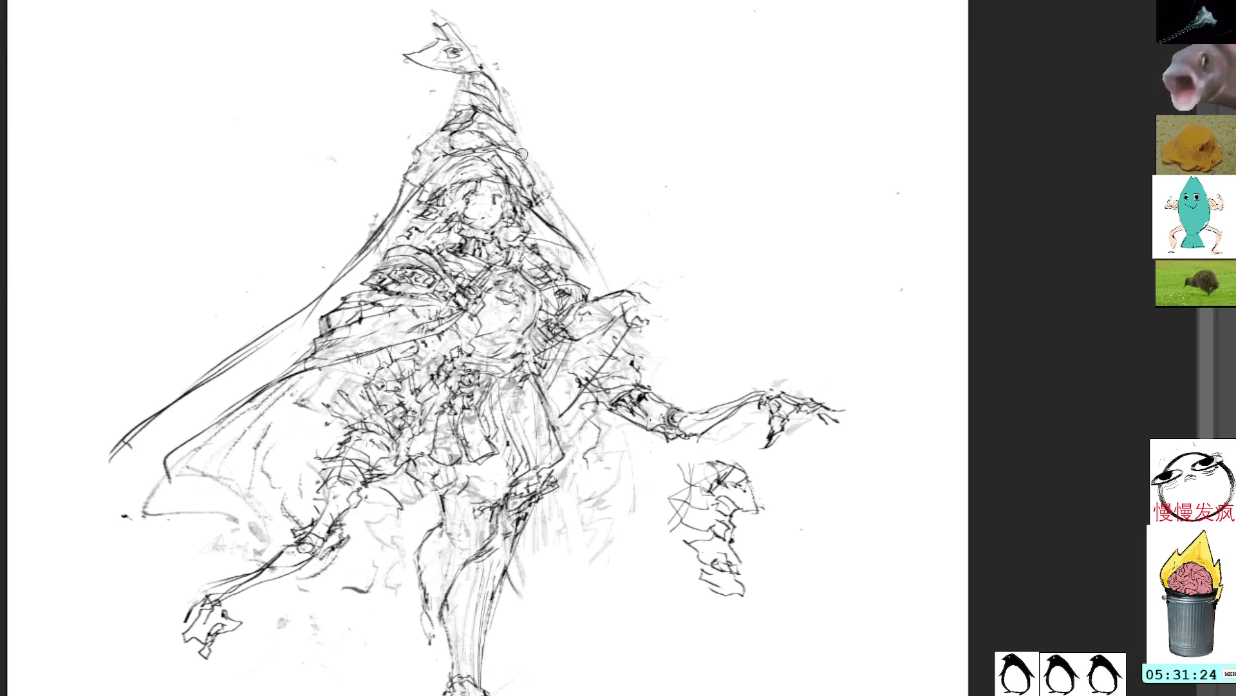
Undo the stray hood strokes and redraw the hood's right and left edges
{"action": "left_click_drag", "start_coordinate": [448, 145], "coordinate": [409, 157]}
{"action": "key", "text": "ctrl+z"}
{"action": "key", "text": "ctrl+z"}
{"action": "key", "text": "ctrl+z"}
{"action": "mouse_move", "coordinate": [445, 3]}
{"action": "left_mouse_down"}
{"action": "mouse_move", "coordinate": [426, 80]}
{"action": "mouse_move", "coordinate": [538, 123]}
{"action": "mouse_move", "coordinate": [464, 7]}
{"action": "mouse_move", "coordinate": [497, 113]}
{"action": "left_mouse_up"}
{"action": "key", "text": "ctrl+d"}
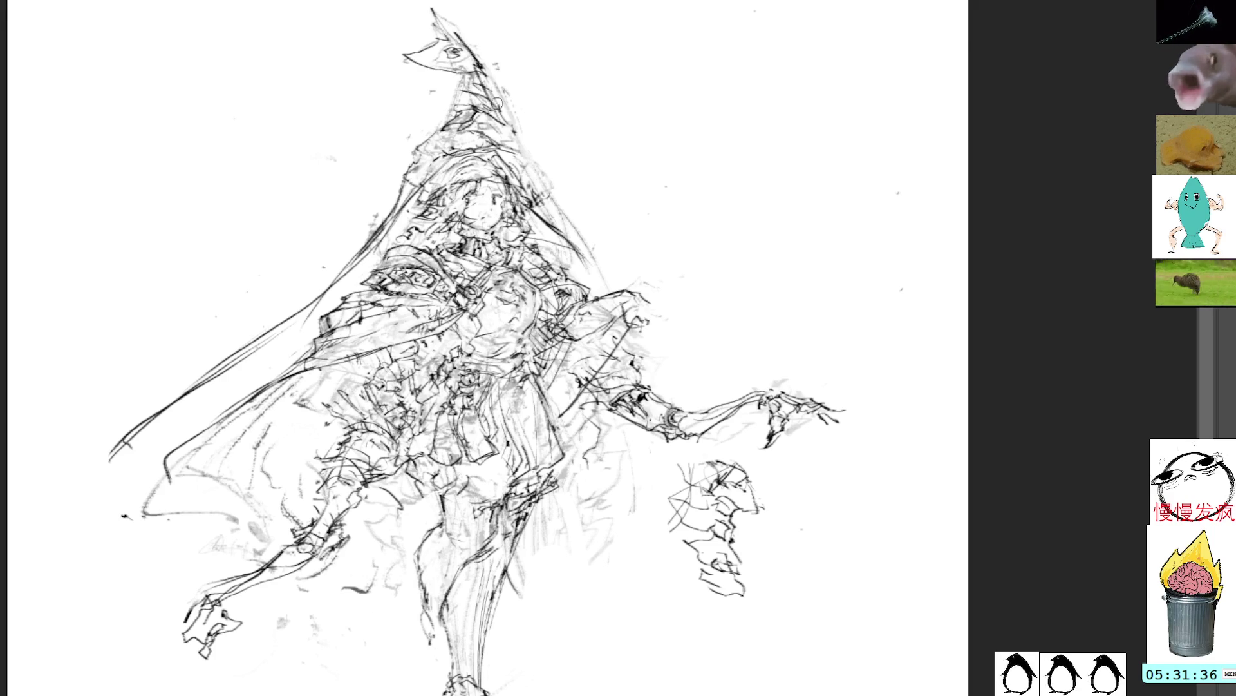
{"action": "mouse_move", "coordinate": [483, 70]}
{"action": "left_mouse_down"}
{"action": "mouse_move", "coordinate": [509, 123]}
{"action": "mouse_move", "coordinate": [444, 113]}
{"action": "mouse_move", "coordinate": [387, 199]}
{"action": "left_mouse_up"}
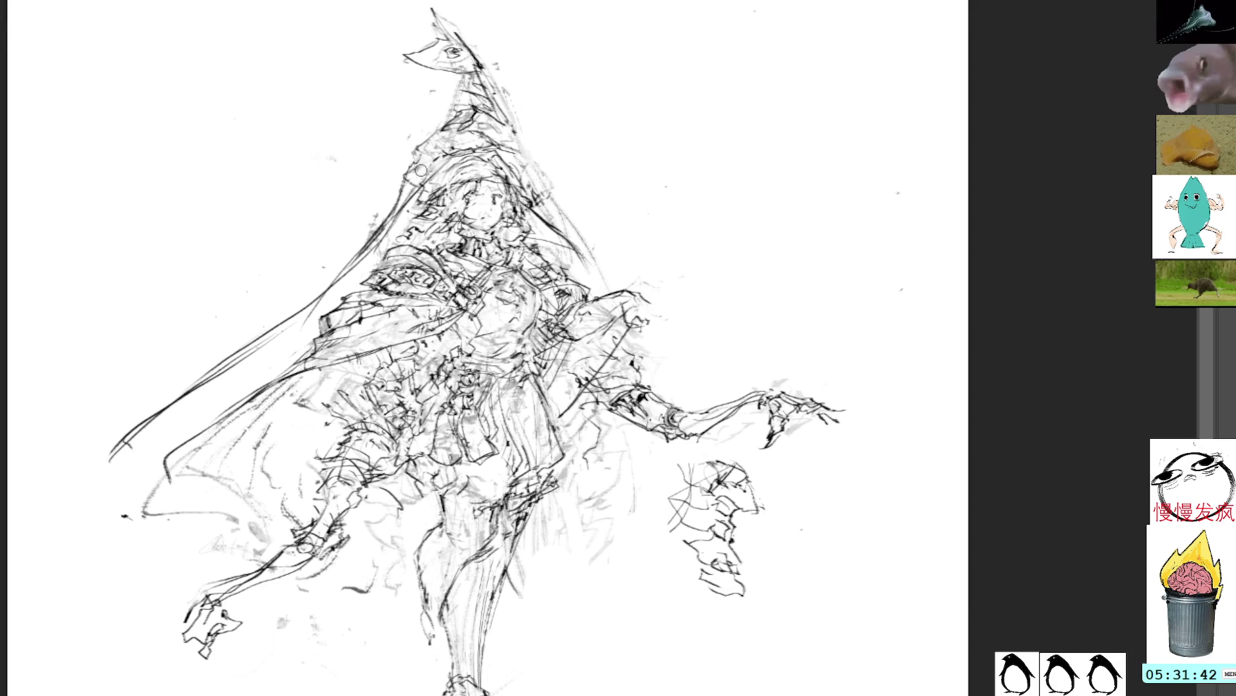
Hatch the hood's left side densely and reinforce its left edge with a long line
{"action": "left_click_drag", "start_coordinate": [389, 172], "coordinate": [364, 222]}
{"action": "mouse_move", "coordinate": [422, 149]}
{"action": "left_mouse_down"}
{"action": "mouse_move", "coordinate": [366, 226]}
{"action": "mouse_move", "coordinate": [390, 211]}
{"action": "mouse_move", "coordinate": [372, 214]}
{"action": "left_mouse_up"}
{"action": "mouse_move", "coordinate": [443, 158]}
{"action": "left_mouse_down"}
{"action": "mouse_move", "coordinate": [375, 206]}
{"action": "mouse_move", "coordinate": [438, 160]}
{"action": "left_mouse_up"}
{"action": "mouse_move", "coordinate": [451, 144]}
{"action": "left_mouse_down"}
{"action": "mouse_move", "coordinate": [418, 150]}
{"action": "mouse_move", "coordinate": [361, 222]}
{"action": "left_mouse_up"}
{"action": "mouse_move", "coordinate": [468, 163]}
{"action": "left_mouse_down"}
{"action": "mouse_move", "coordinate": [422, 183]}
{"action": "mouse_move", "coordinate": [461, 165]}
{"action": "left_mouse_up"}
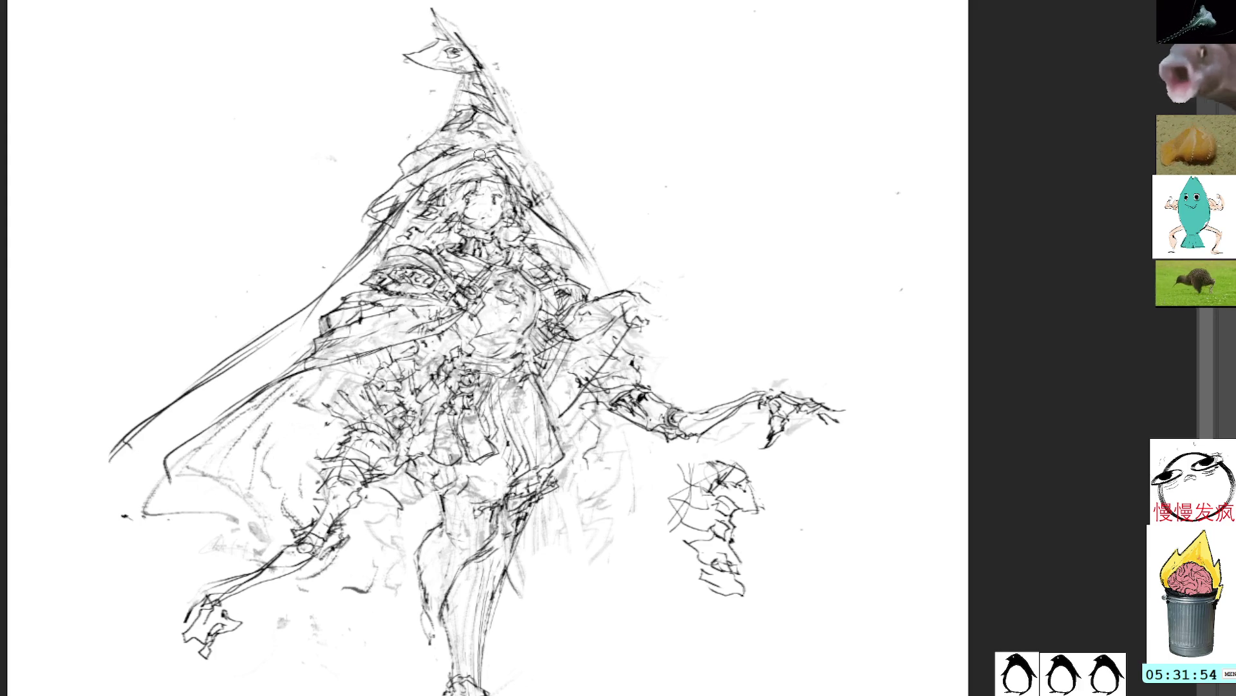
{"action": "left_click_drag", "start_coordinate": [414, 188], "coordinate": [382, 202]}
{"action": "mouse_move", "coordinate": [488, 159]}
{"action": "left_mouse_down"}
{"action": "mouse_move", "coordinate": [424, 185]}
{"action": "mouse_move", "coordinate": [482, 162]}
{"action": "mouse_move", "coordinate": [538, 198]}
{"action": "mouse_move", "coordinate": [531, 189]}
{"action": "left_mouse_up"}
{"action": "mouse_move", "coordinate": [504, 137]}
{"action": "left_mouse_down"}
{"action": "mouse_move", "coordinate": [497, 154]}
{"action": "mouse_move", "coordinate": [451, 154]}
{"action": "mouse_move", "coordinate": [506, 134]}
{"action": "mouse_move", "coordinate": [536, 178]}
{"action": "mouse_move", "coordinate": [513, 146]}
{"action": "left_mouse_up"}
{"action": "left_click_drag", "start_coordinate": [511, 137], "coordinate": [517, 141]}
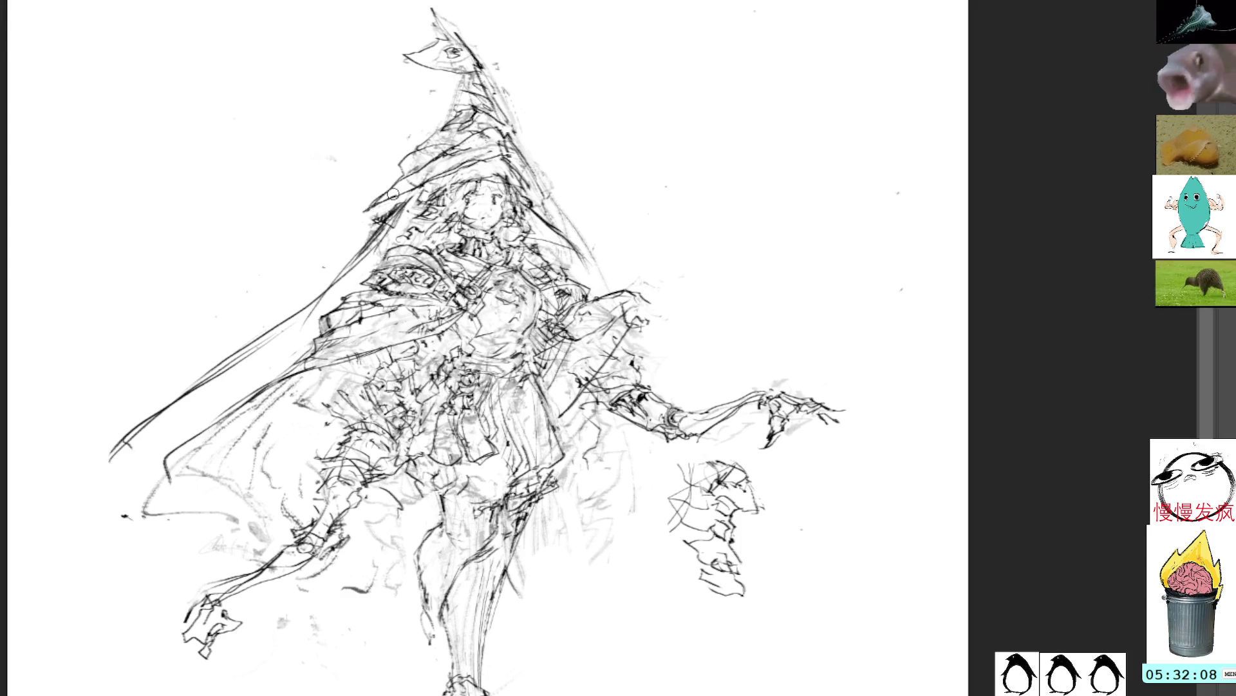
{"action": "mouse_move", "coordinate": [354, 222]}
{"action": "left_mouse_down"}
{"action": "mouse_move", "coordinate": [506, 160]}
{"action": "mouse_move", "coordinate": [549, 203]}
{"action": "left_mouse_up"}
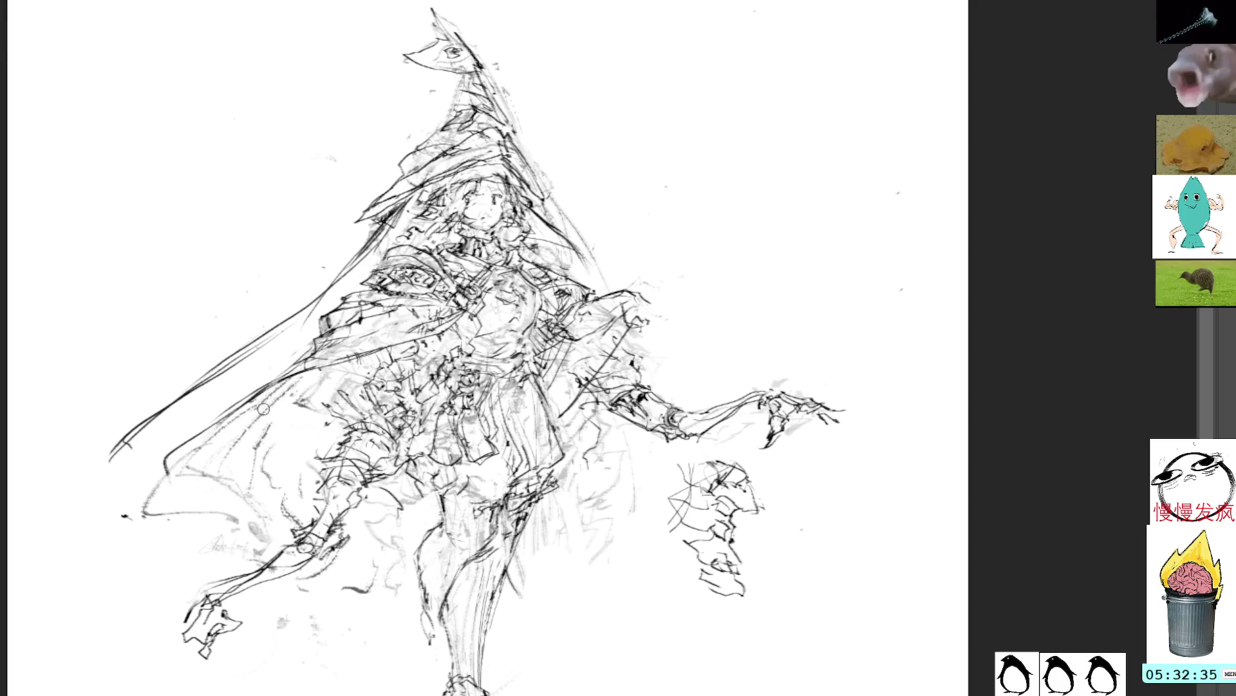
Darken the cloak's lower edge and add strokes across the torso and right side
{"action": "left_click_drag", "start_coordinate": [210, 425], "coordinate": [457, 341]}
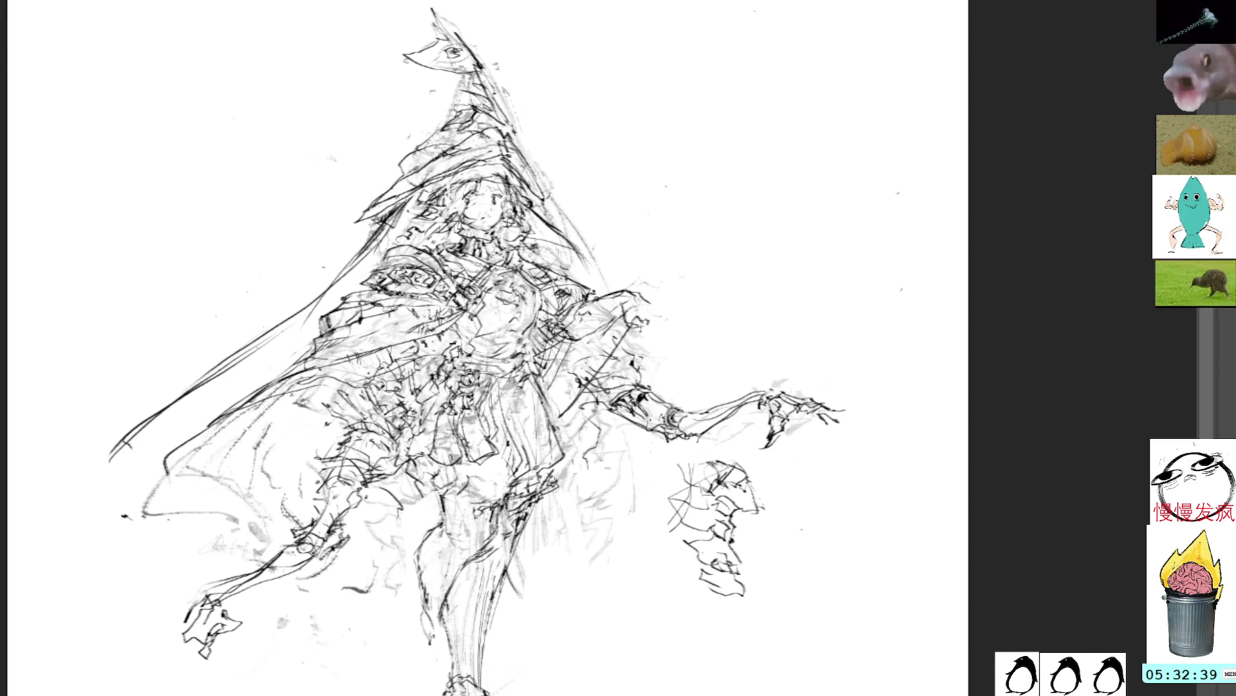
{"action": "left_click_drag", "start_coordinate": [345, 382], "coordinate": [458, 335]}
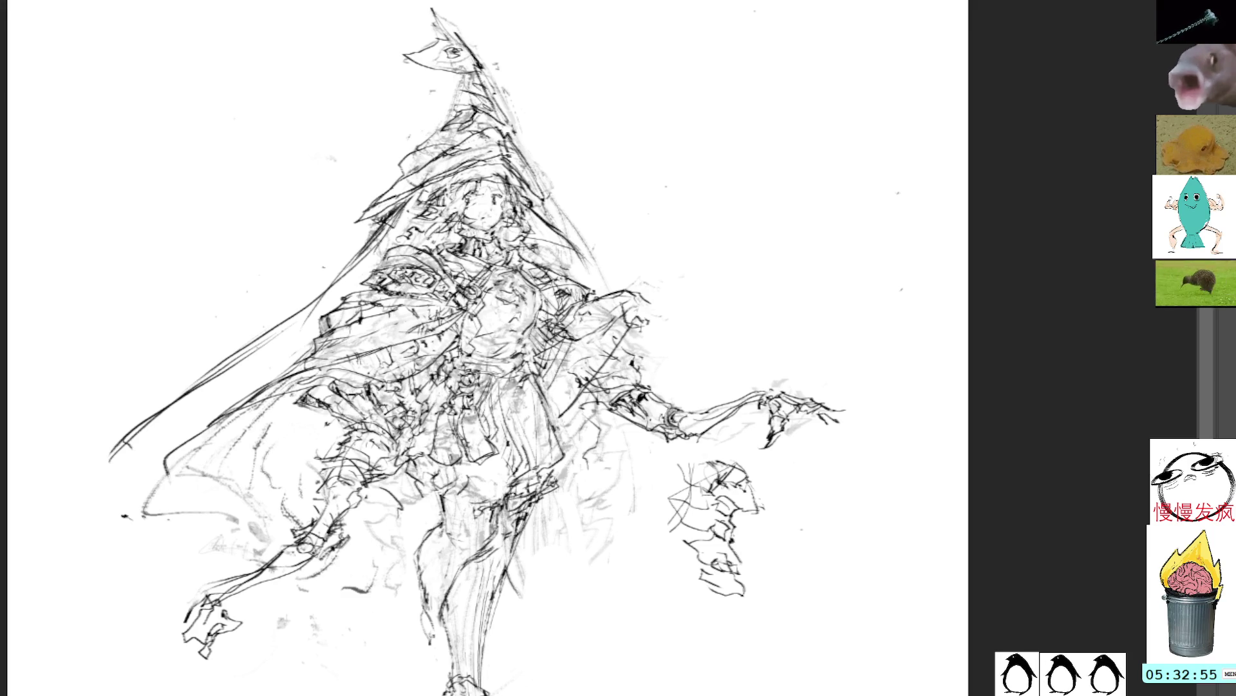
{"action": "mouse_move", "coordinate": [564, 364]}
{"action": "left_mouse_down"}
{"action": "mouse_move", "coordinate": [590, 410]}
{"action": "mouse_move", "coordinate": [560, 385]}
{"action": "mouse_move", "coordinate": [589, 381]}
{"action": "mouse_move", "coordinate": [559, 380]}
{"action": "mouse_move", "coordinate": [598, 372]}
{"action": "mouse_move", "coordinate": [590, 345]}
{"action": "left_mouse_up"}
Hatch the cloak near the figure's right hip with several short strokes
{"action": "left_click_drag", "start_coordinate": [588, 373], "coordinate": [596, 352]}
{"action": "mouse_move", "coordinate": [583, 372]}
{"action": "left_mouse_down"}
{"action": "mouse_move", "coordinate": [602, 356]}
{"action": "mouse_move", "coordinate": [581, 346]}
{"action": "left_mouse_up"}
{"action": "left_click_drag", "start_coordinate": [575, 361], "coordinate": [616, 338]}
{"action": "left_click_drag", "start_coordinate": [601, 362], "coordinate": [617, 341]}
{"action": "left_click_drag", "start_coordinate": [612, 360], "coordinate": [624, 349]}
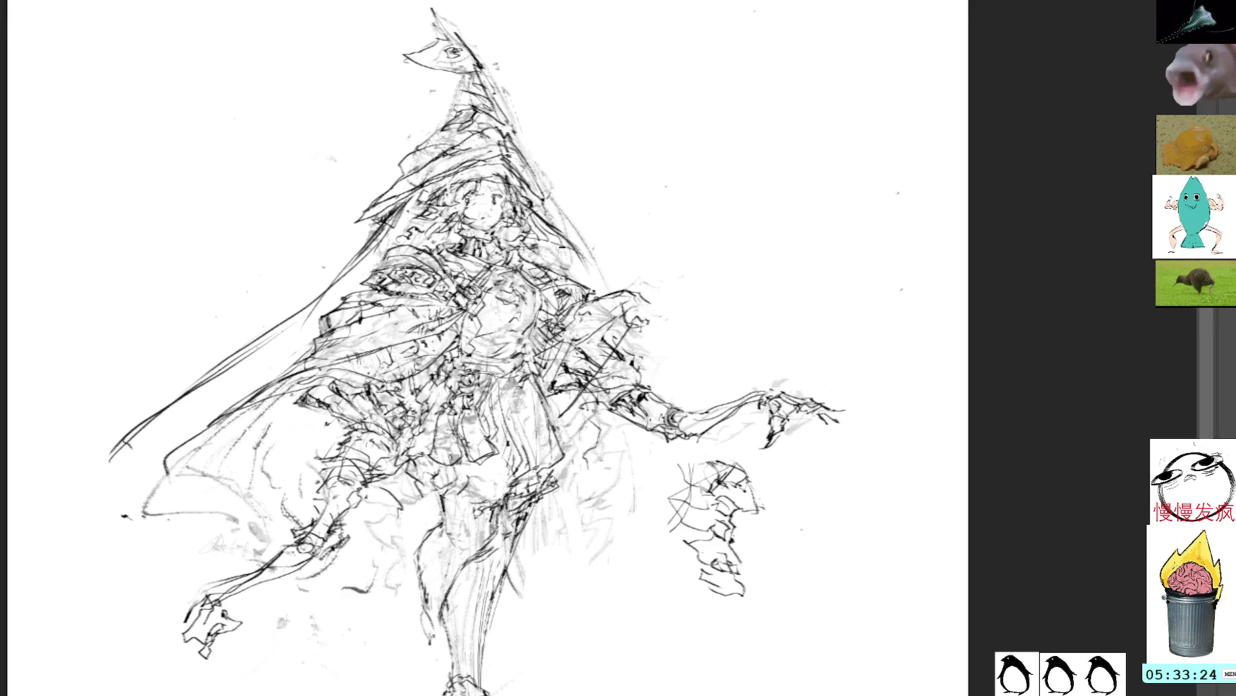
{"action": "mouse_move", "coordinate": [588, 174]}
{"action": "left_mouse_down"}
{"action": "mouse_move", "coordinate": [599, 157]}
{"action": "mouse_move", "coordinate": [574, 120]}
{"action": "left_mouse_up"}
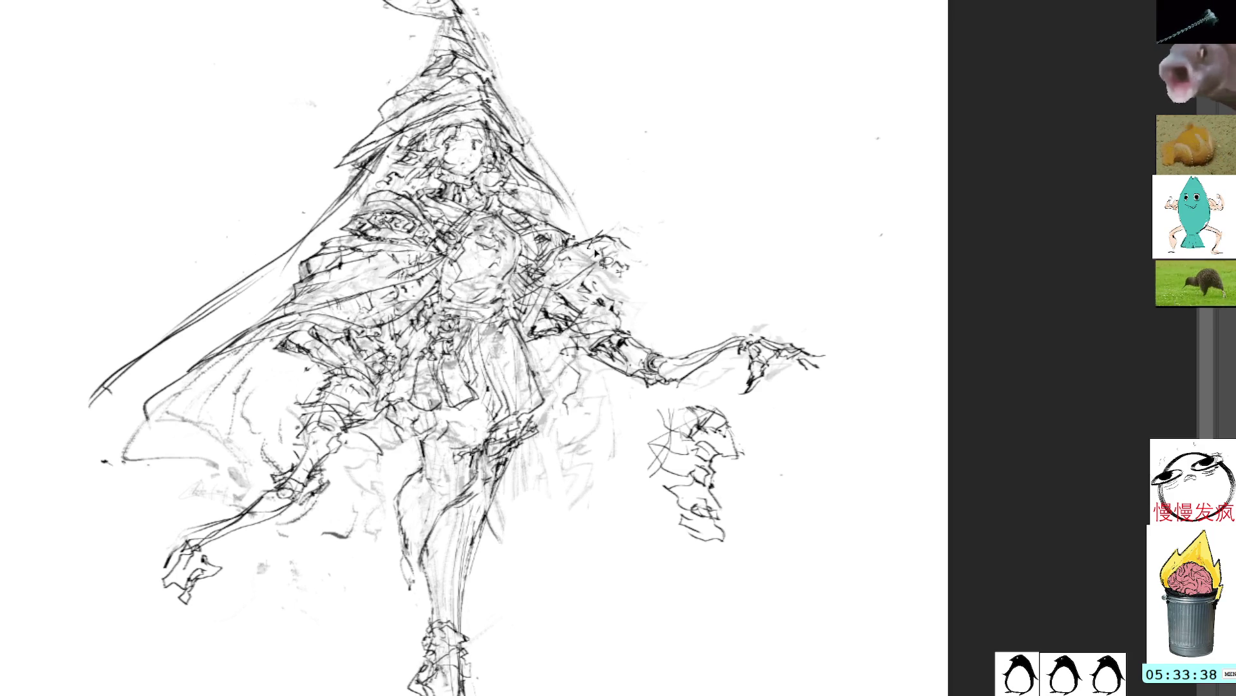
Clear the old shoulder strokes and sketch a new shoulder line, undoing the extra marks
{"action": "mouse_move", "coordinate": [600, 237]}
{"action": "left_mouse_down"}
{"action": "mouse_move", "coordinate": [643, 240]}
{"action": "mouse_move", "coordinate": [618, 273]}
{"action": "mouse_move", "coordinate": [599, 238]}
{"action": "left_mouse_up"}
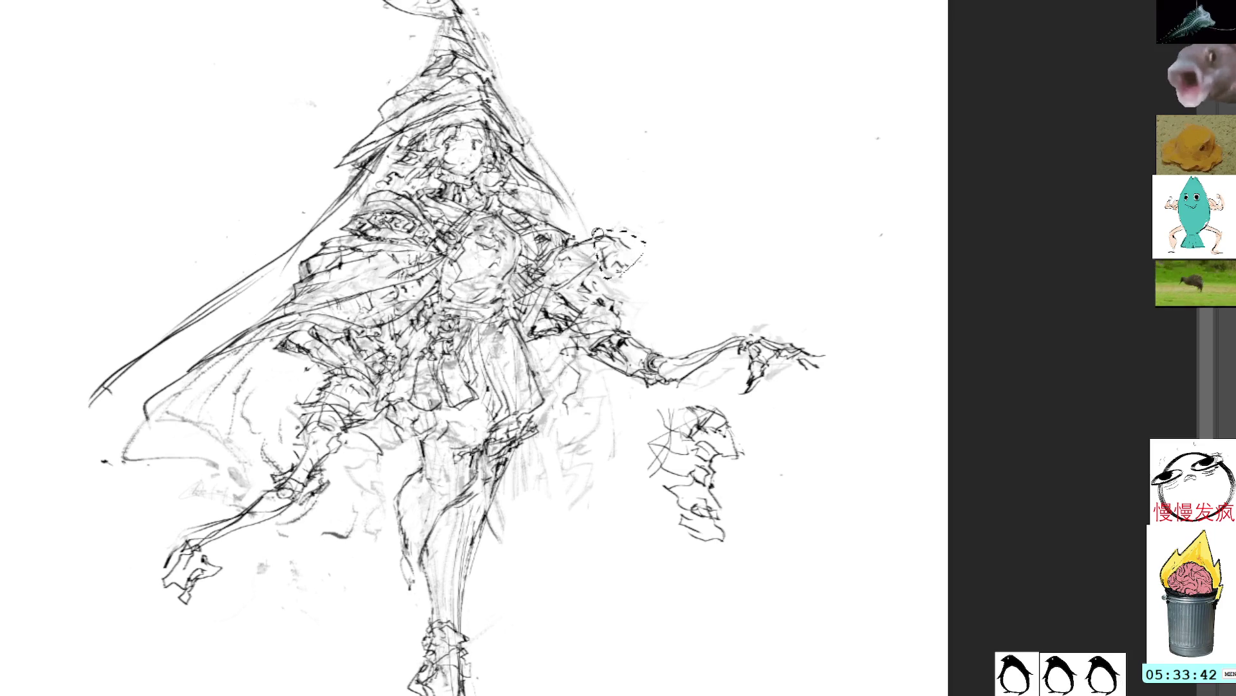
{"action": "key", "text": "Delete"}
{"action": "key", "text": "ctrl+d"}
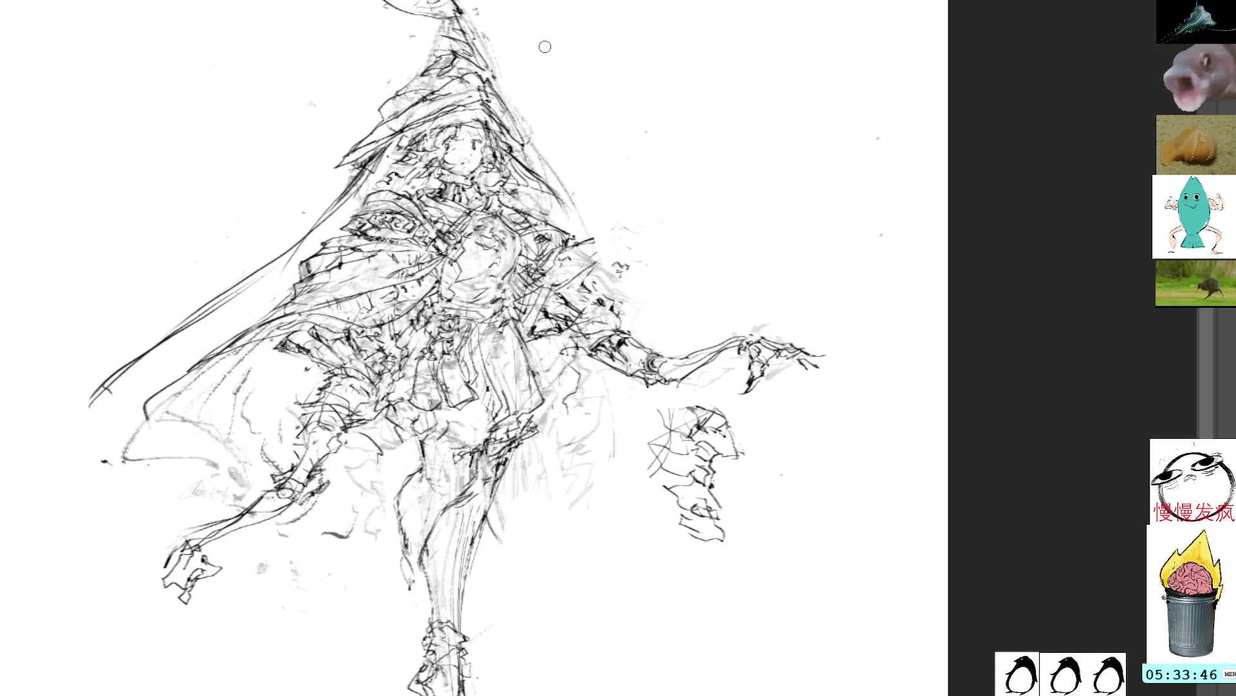
{"action": "left_click_drag", "start_coordinate": [580, 240], "coordinate": [640, 229]}
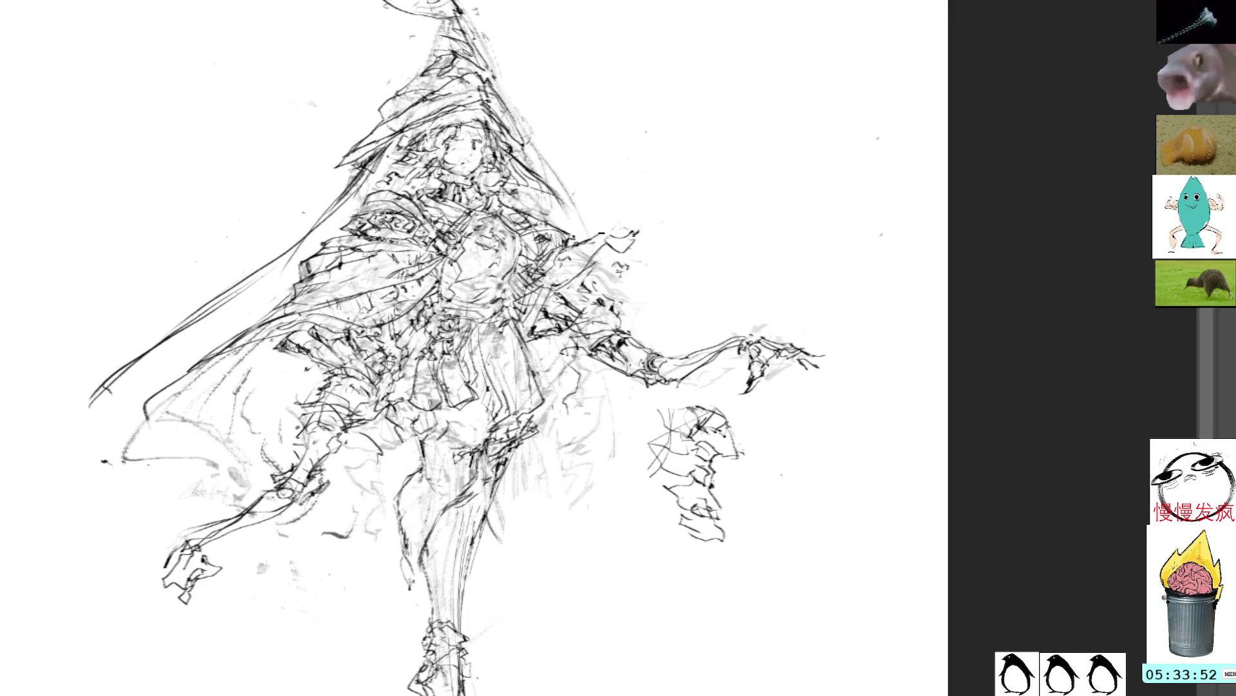
{"action": "mouse_move", "coordinate": [630, 244]}
{"action": "left_mouse_down"}
{"action": "mouse_move", "coordinate": [620, 261]}
{"action": "mouse_move", "coordinate": [619, 247]}
{"action": "mouse_move", "coordinate": [598, 259]}
{"action": "mouse_move", "coordinate": [651, 226]}
{"action": "left_mouse_up"}
{"action": "key", "text": "ctrl+z"}
{"action": "key", "text": "ctrl+z"}
{"action": "key", "text": "ctrl+z"}
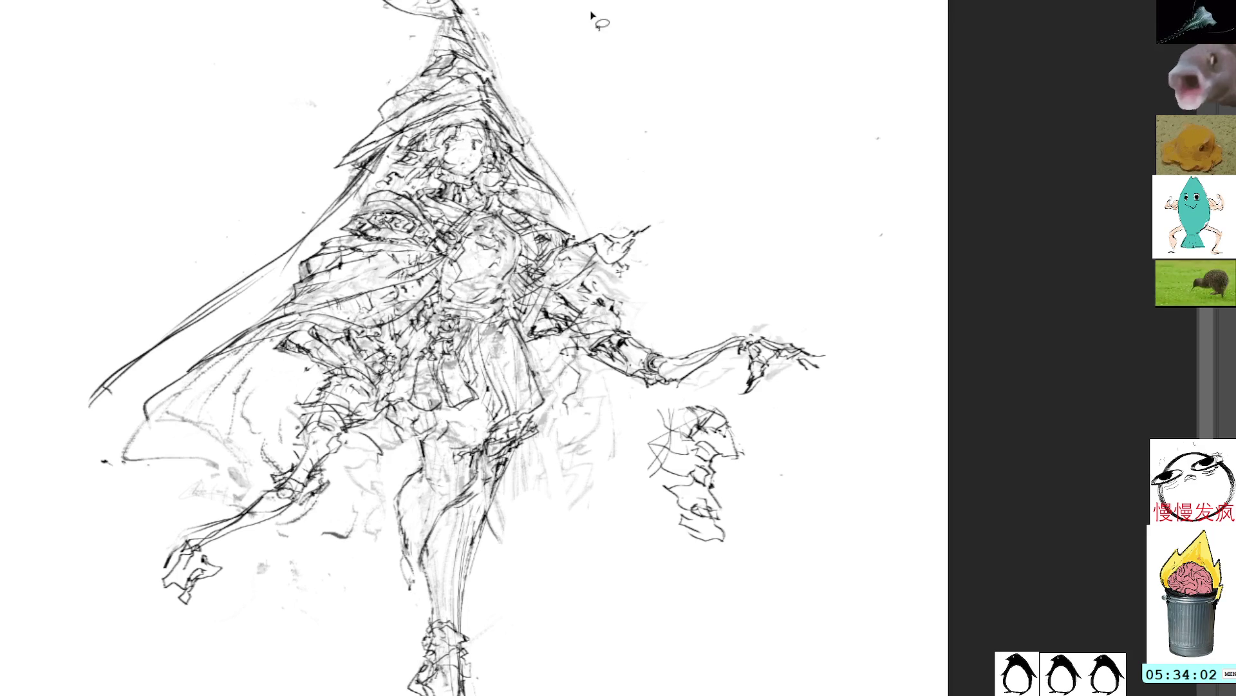
Redraw the right shoulder with looping strokes and short strokes beneath it
{"action": "key", "text": "l"}
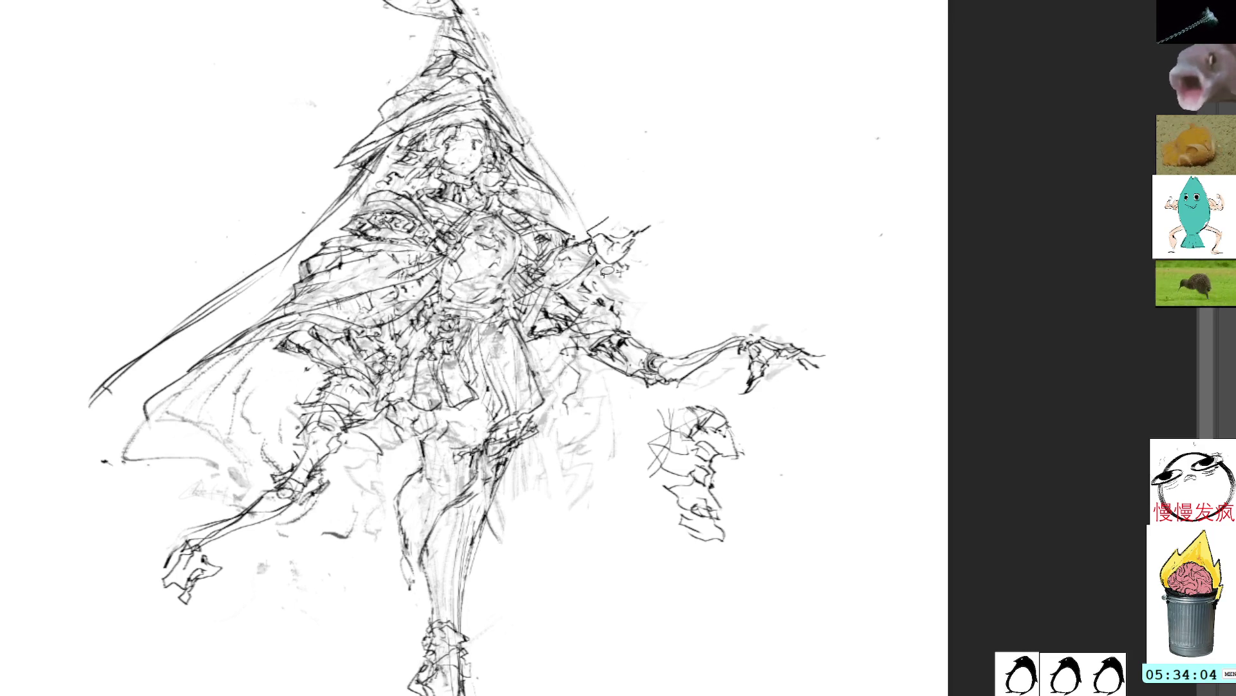
{"action": "mouse_move", "coordinate": [635, 210]}
{"action": "left_mouse_down"}
{"action": "mouse_move", "coordinate": [641, 278]}
{"action": "mouse_move", "coordinate": [663, 211]}
{"action": "left_mouse_up"}
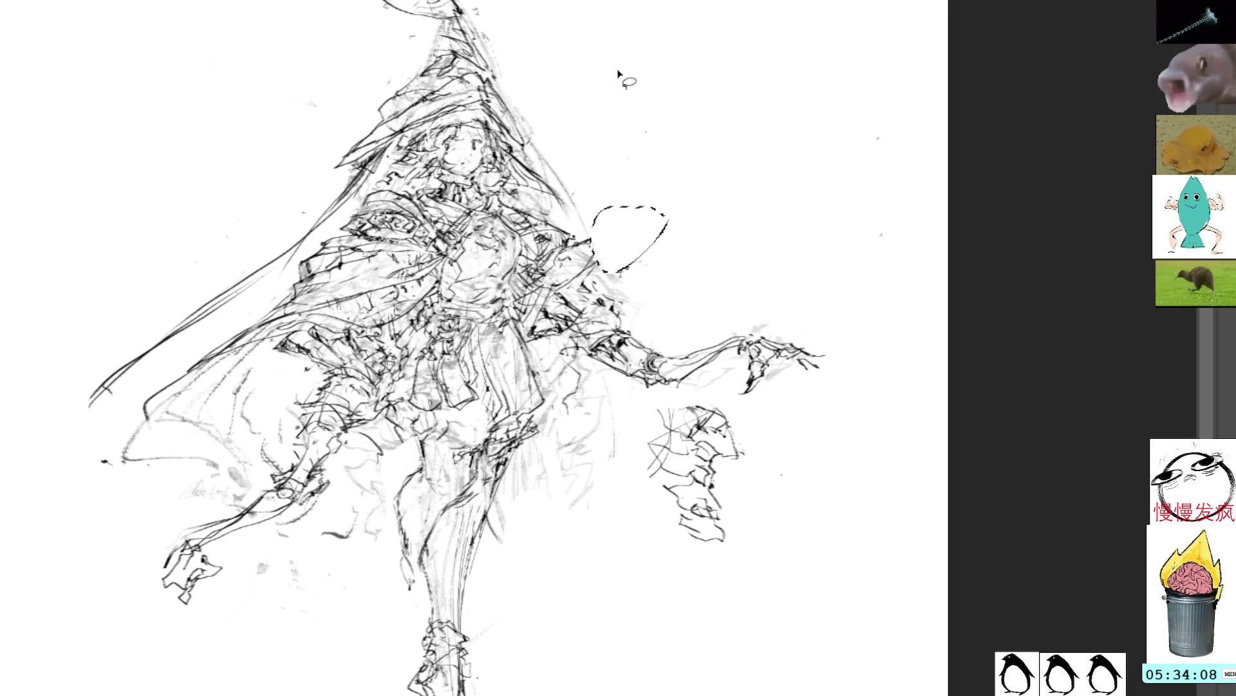
{"action": "left_click", "coordinate": [620, 207]}
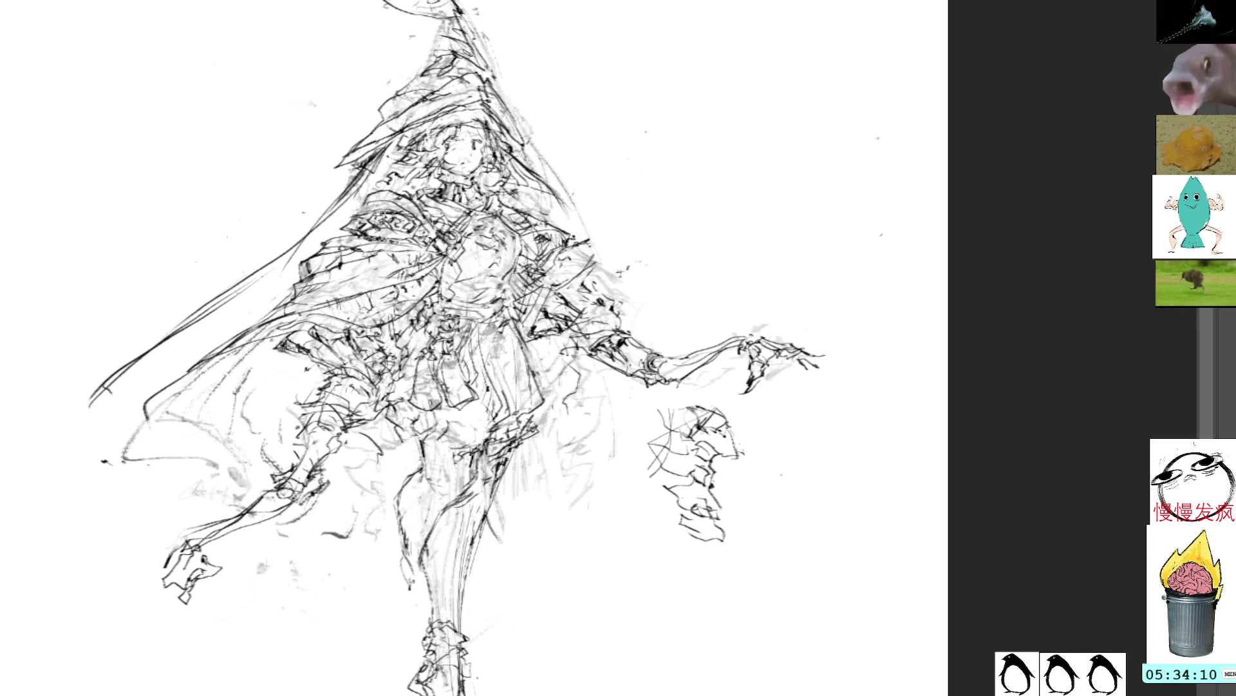
{"action": "mouse_move", "coordinate": [599, 234]}
{"action": "left_mouse_down"}
{"action": "mouse_move", "coordinate": [586, 256]}
{"action": "mouse_move", "coordinate": [615, 239]}
{"action": "mouse_move", "coordinate": [613, 265]}
{"action": "mouse_move", "coordinate": [627, 251]}
{"action": "mouse_move", "coordinate": [615, 239]}
{"action": "mouse_move", "coordinate": [616, 261]}
{"action": "mouse_move", "coordinate": [630, 237]}
{"action": "mouse_move", "coordinate": [606, 263]}
{"action": "mouse_move", "coordinate": [617, 259]}
{"action": "left_mouse_up"}
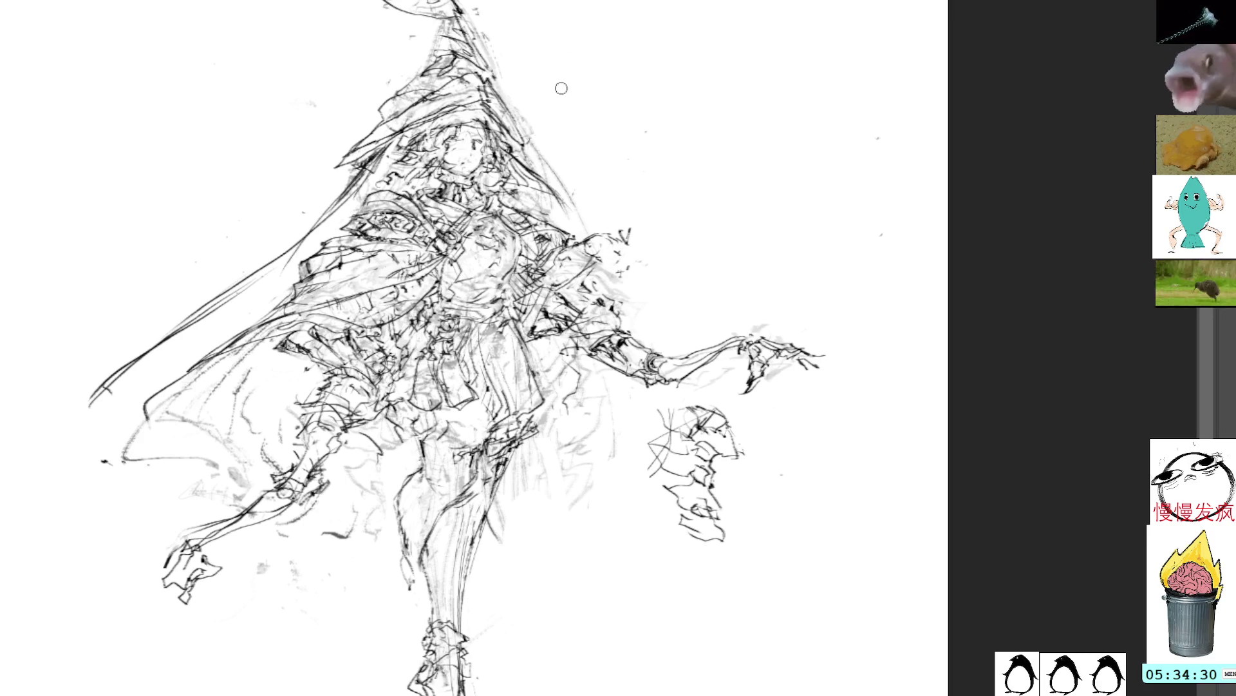
{"action": "mouse_move", "coordinate": [602, 260]}
{"action": "left_mouse_down"}
{"action": "mouse_move", "coordinate": [620, 269]}
{"action": "mouse_move", "coordinate": [648, 234]}
{"action": "mouse_move", "coordinate": [622, 219]}
{"action": "left_mouse_up"}
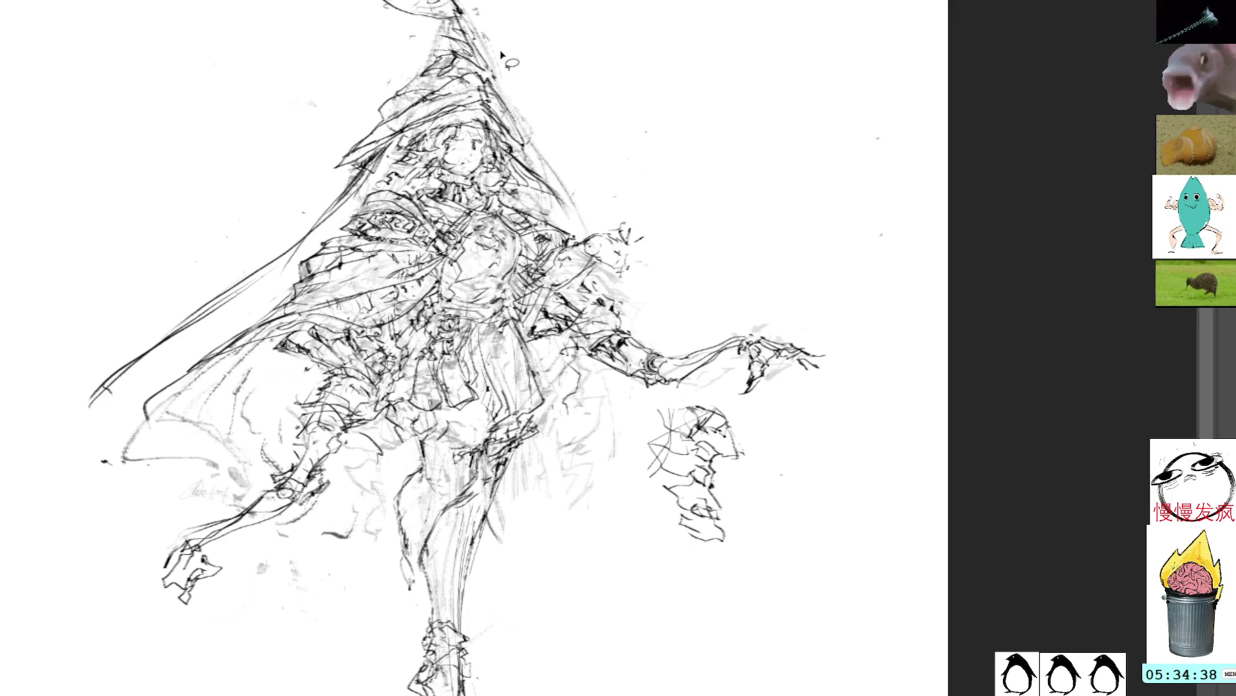
Darken the lower leg with pen strokes and select the right-hand scribble to move it
{"action": "left_click_drag", "start_coordinate": [425, 551], "coordinate": [435, 607]}
{"action": "left_click_drag", "start_coordinate": [437, 604], "coordinate": [433, 623]}
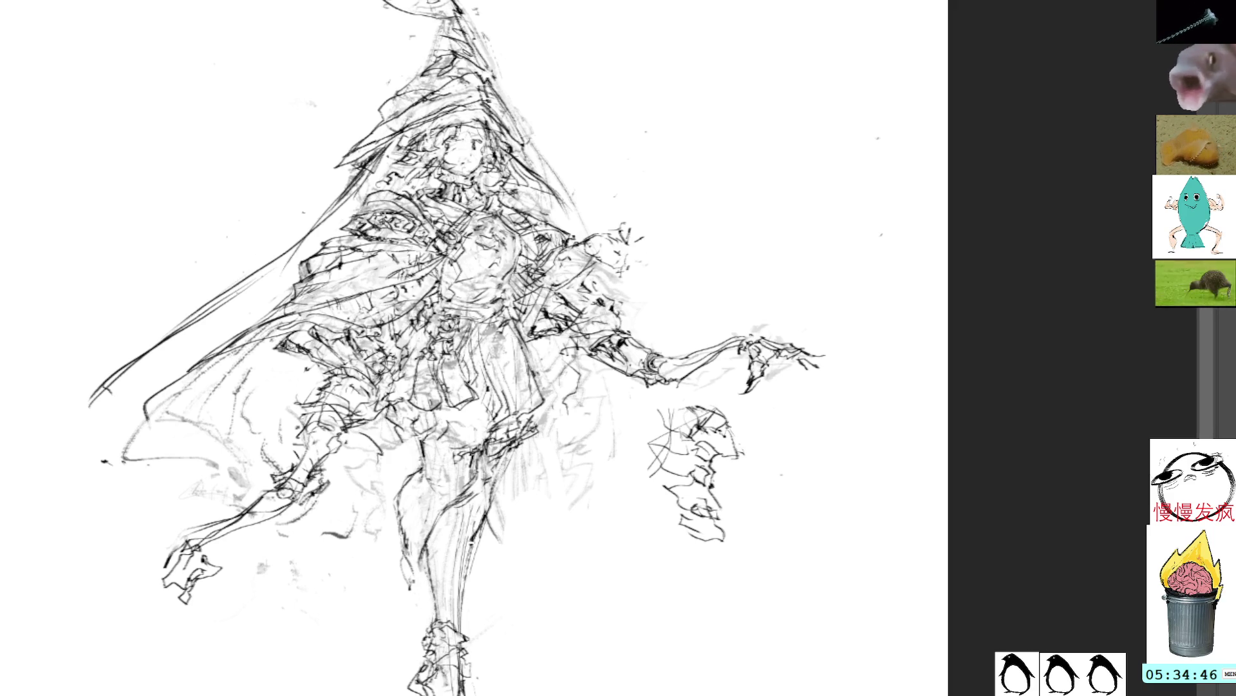
{"action": "left_click_drag", "start_coordinate": [445, 615], "coordinate": [431, 608]}
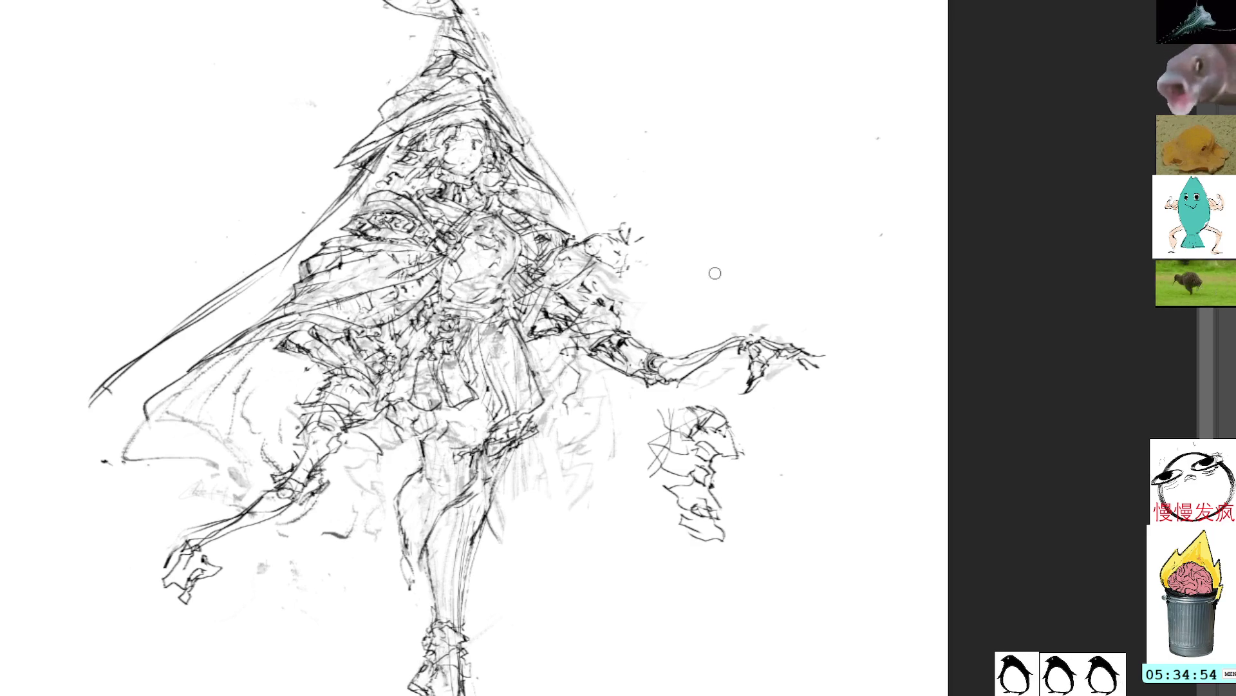
{"action": "mouse_move", "coordinate": [703, 391]}
{"action": "left_mouse_down"}
{"action": "mouse_move", "coordinate": [750, 405]}
{"action": "mouse_move", "coordinate": [614, 431]}
{"action": "left_mouse_up"}
{"action": "key", "text": "ctrl+t"}
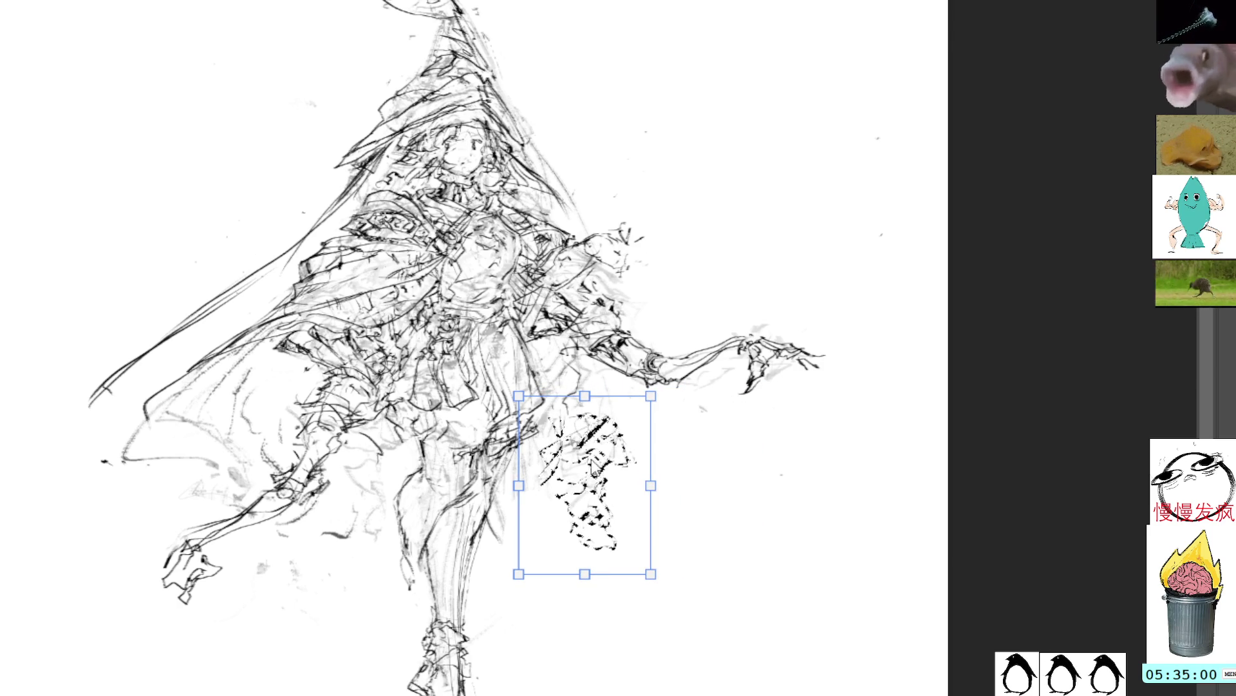
Cancel the scribble's move and deselect it, leaving the clawed hand beside the lower legs
{"action": "key", "text": "ctrl+z"}
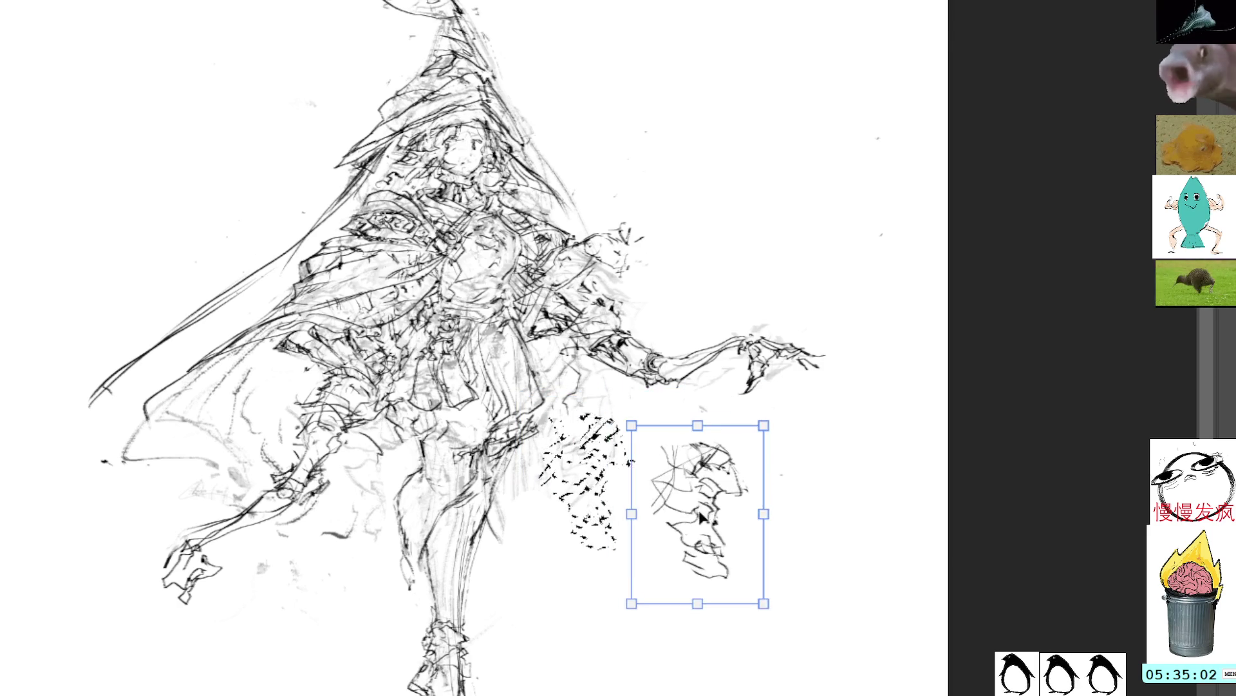
{"action": "key", "text": "Escape"}
{"action": "key", "text": "ctrl+d"}
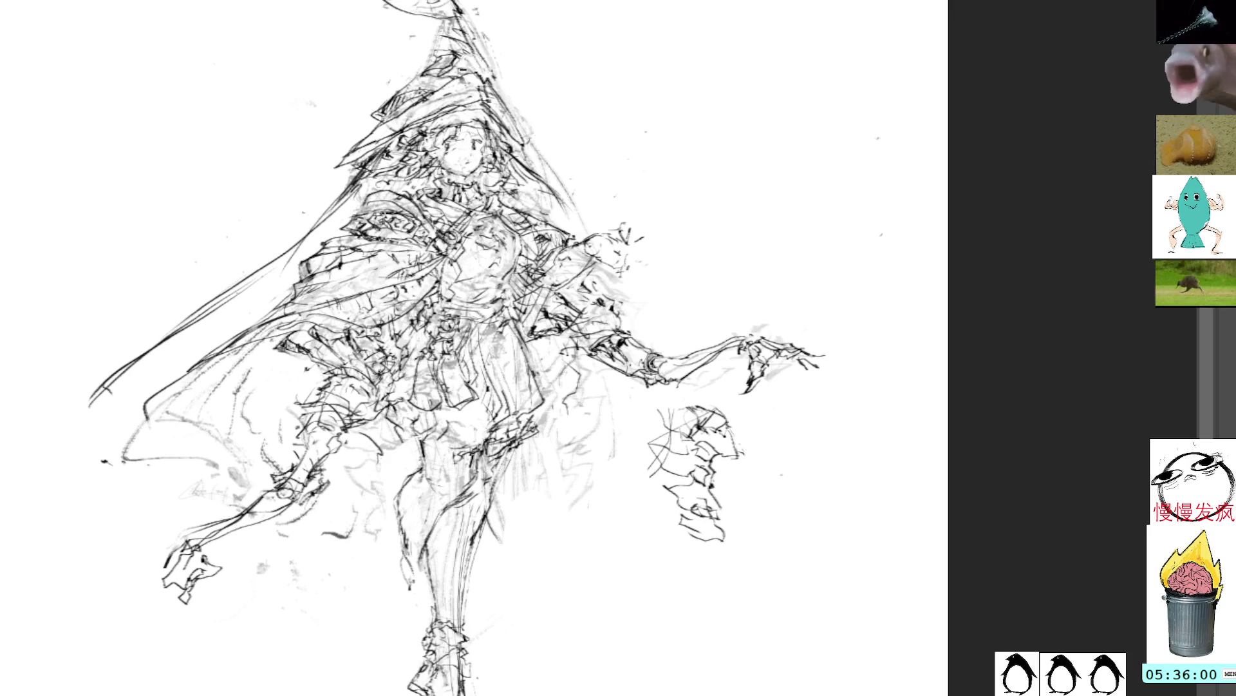
Add a short touch-up stroke, undo the extras, and pan up to show the legs and feet
{"action": "mouse_move", "coordinate": [461, 59]}
{"action": "left_mouse_down"}
{"action": "mouse_move", "coordinate": [501, 90]}
{"action": "mouse_move", "coordinate": [496, 72]}
{"action": "mouse_move", "coordinate": [512, 100]}
{"action": "left_mouse_up"}
{"action": "key", "text": "ctrl+z"}
{"action": "key", "text": "ctrl+z"}
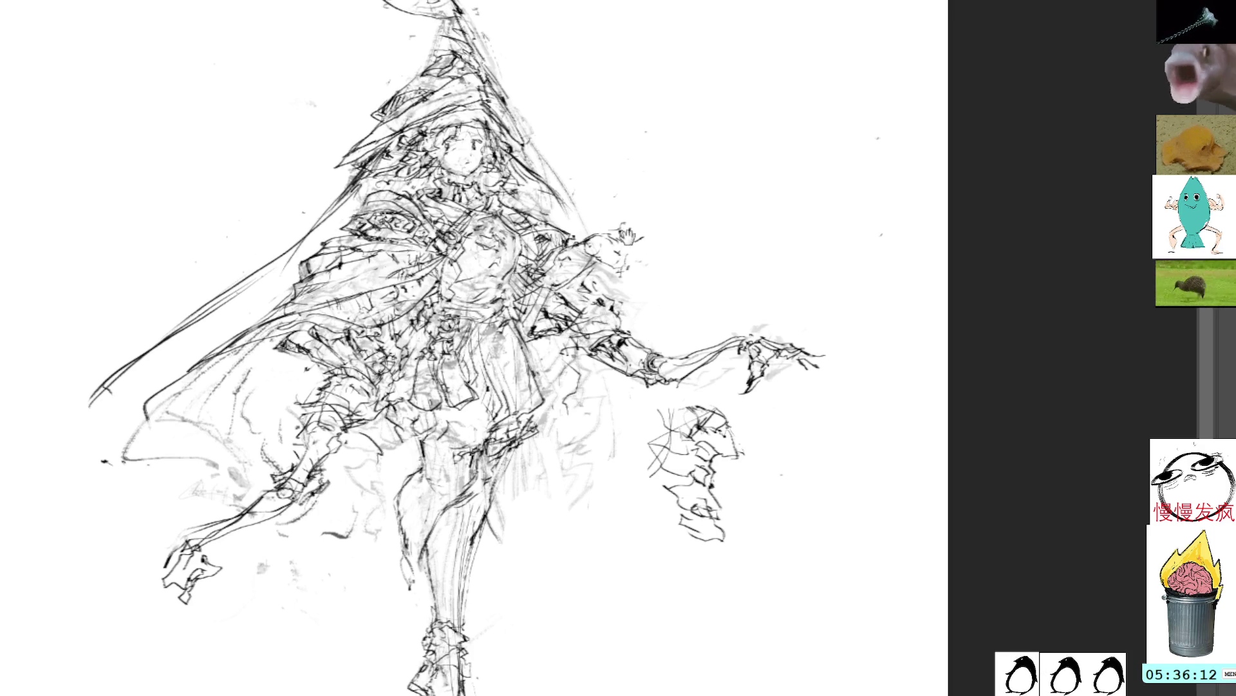
{"action": "left_click_drag", "start_coordinate": [636, 265], "coordinate": [618, 178]}
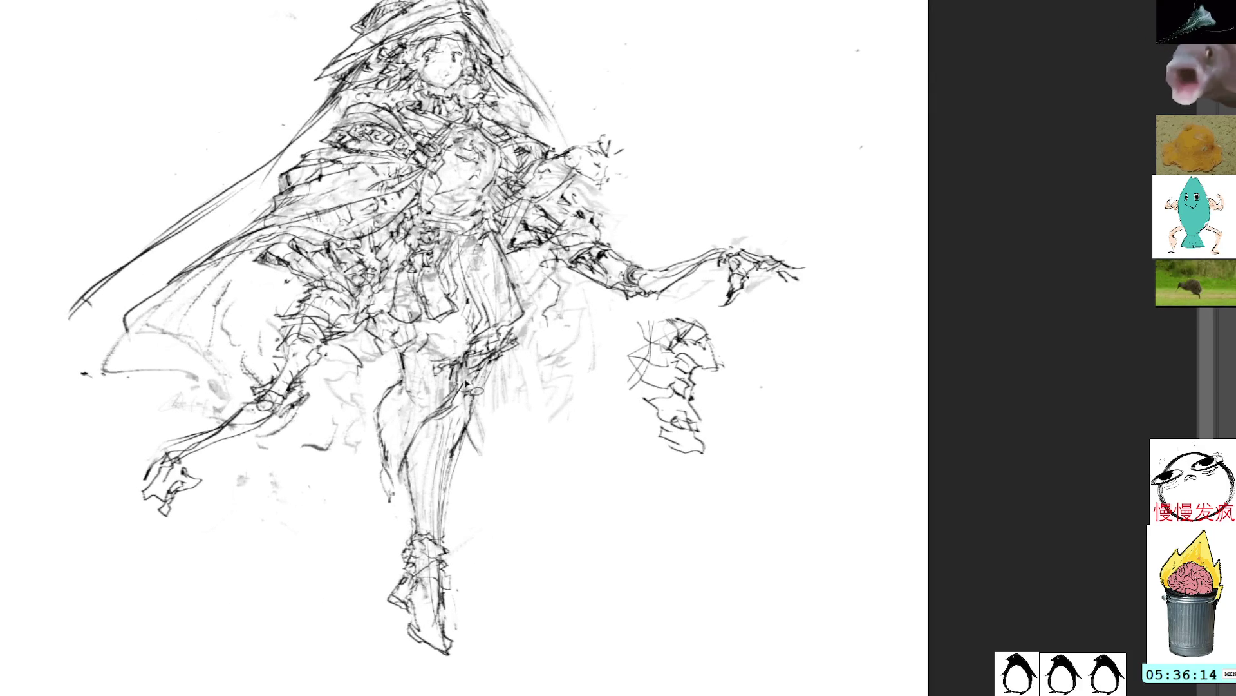
Draw fresh strokes down the left leg, then shift the leg about 40 px right
{"action": "mouse_move", "coordinate": [373, 384]}
{"action": "left_mouse_down"}
{"action": "mouse_move", "coordinate": [389, 508]}
{"action": "mouse_move", "coordinate": [465, 379]}
{"action": "mouse_move", "coordinate": [394, 351]}
{"action": "left_mouse_up"}
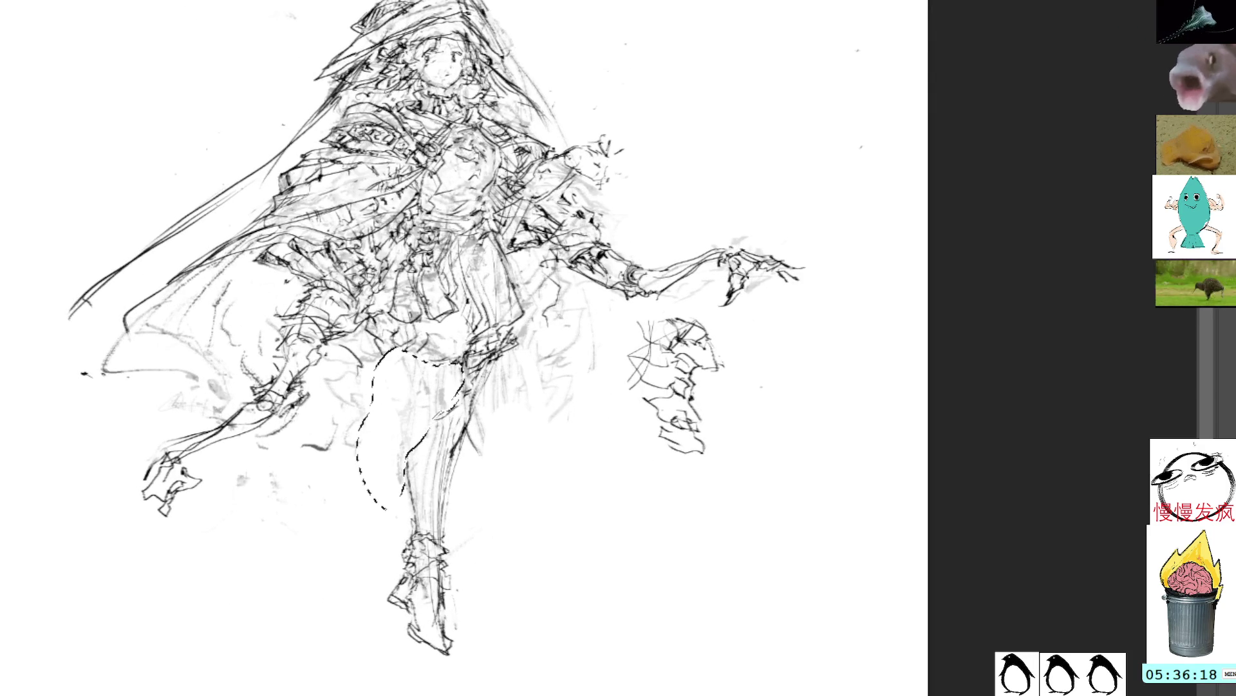
{"action": "key", "text": "ctrl+d"}
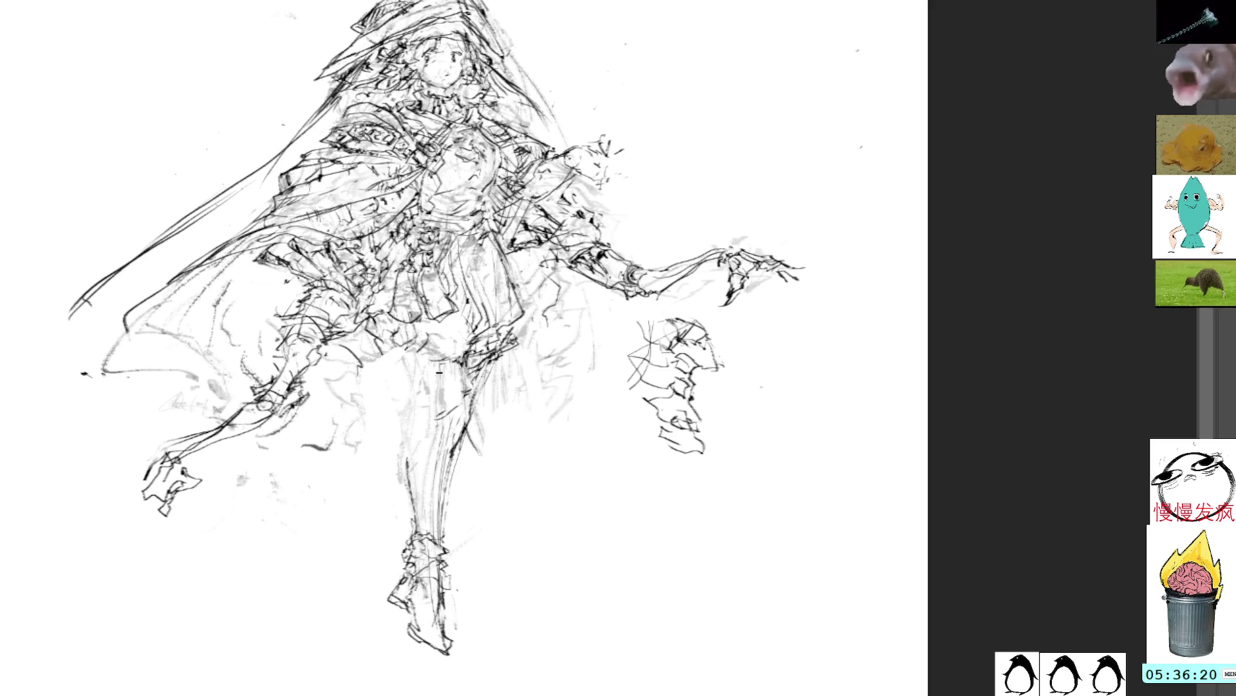
{"action": "left_click_drag", "start_coordinate": [429, 359], "coordinate": [405, 493]}
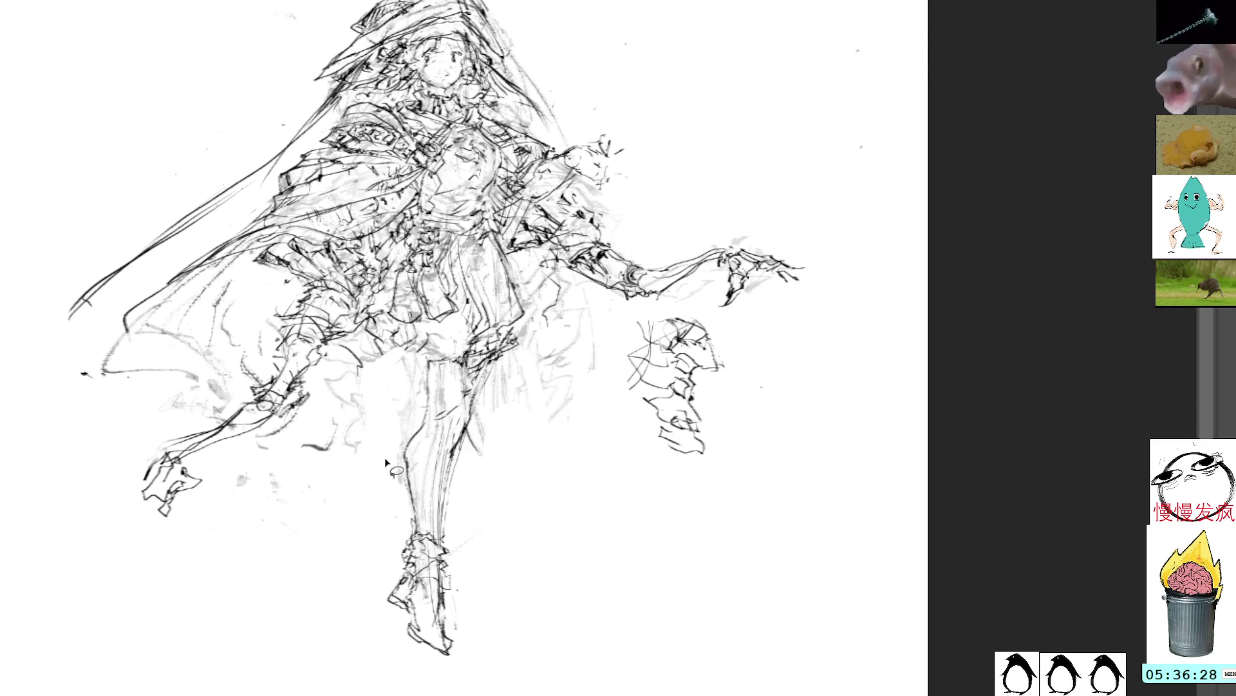
{"action": "mouse_move", "coordinate": [465, 658]}
{"action": "left_mouse_down"}
{"action": "mouse_move", "coordinate": [487, 426]}
{"action": "mouse_move", "coordinate": [454, 359]}
{"action": "mouse_move", "coordinate": [399, 688]}
{"action": "mouse_move", "coordinate": [525, 665]}
{"action": "left_mouse_up"}
{"action": "key", "text": "ctrl+t"}
{"action": "mouse_move", "coordinate": [459, 498]}
{"action": "left_mouse_down"}
{"action": "mouse_move", "coordinate": [489, 474]}
{"action": "mouse_move", "coordinate": [480, 484]}
{"action": "left_mouse_up"}
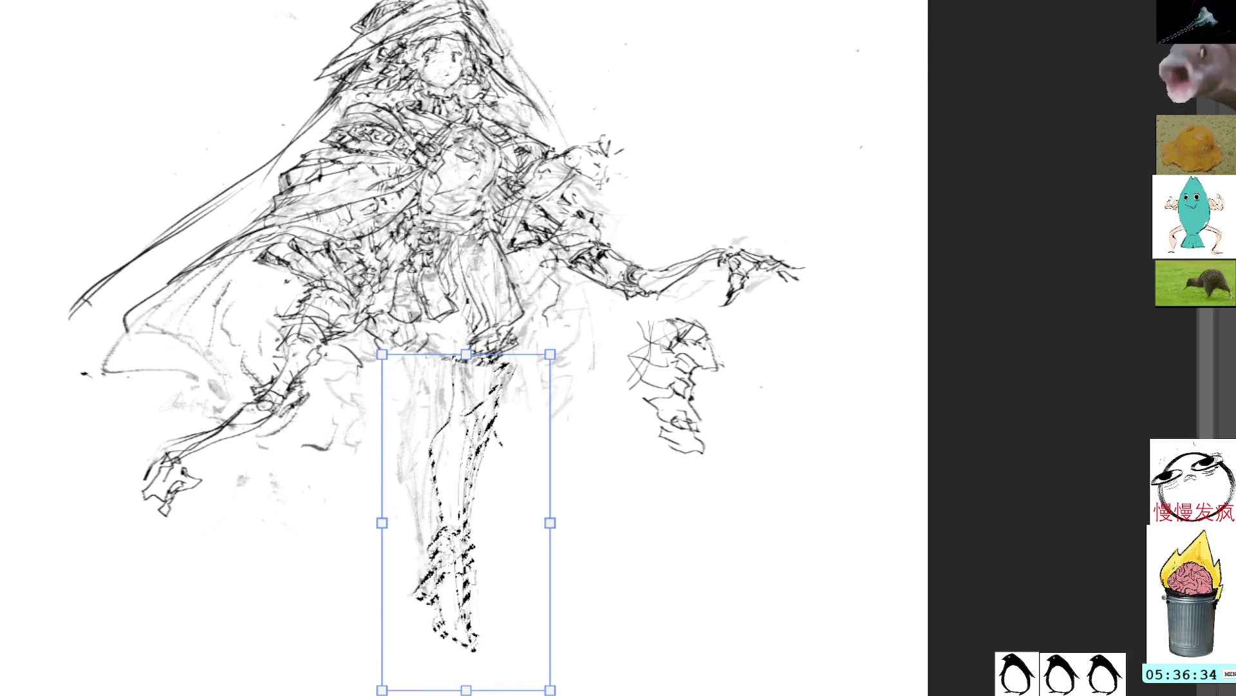
Commit the moved leg and add pencil strokes along and beside the left leg
{"action": "key", "text": "Return"}
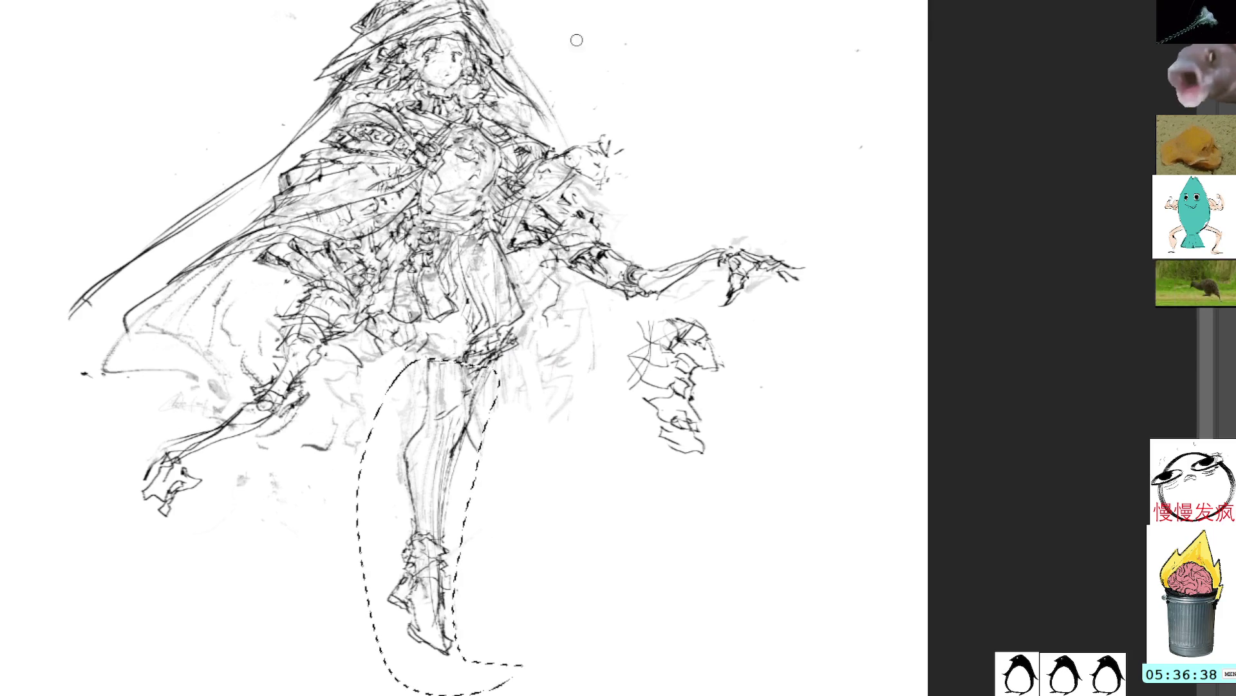
{"action": "key", "text": "ctrl+d"}
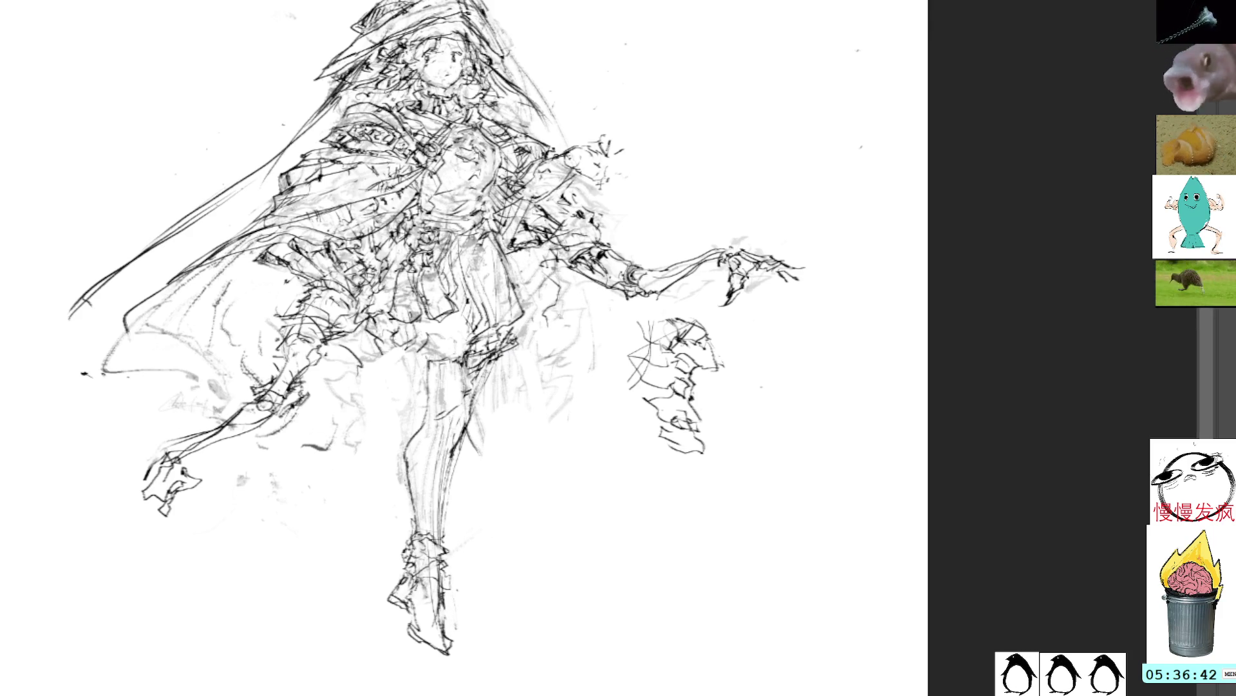
{"action": "left_click_drag", "start_coordinate": [409, 360], "coordinate": [410, 430]}
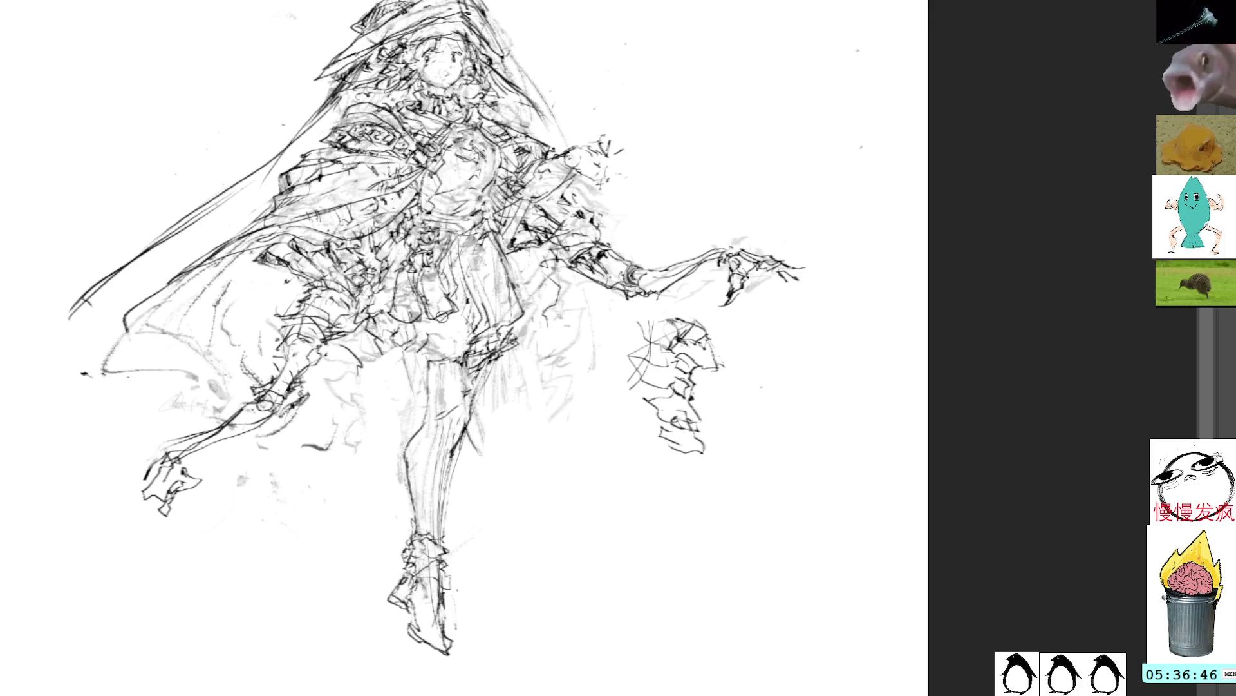
{"action": "mouse_move", "coordinate": [388, 352]}
{"action": "left_mouse_down"}
{"action": "mouse_move", "coordinate": [352, 454]}
{"action": "mouse_move", "coordinate": [326, 622]}
{"action": "left_mouse_up"}
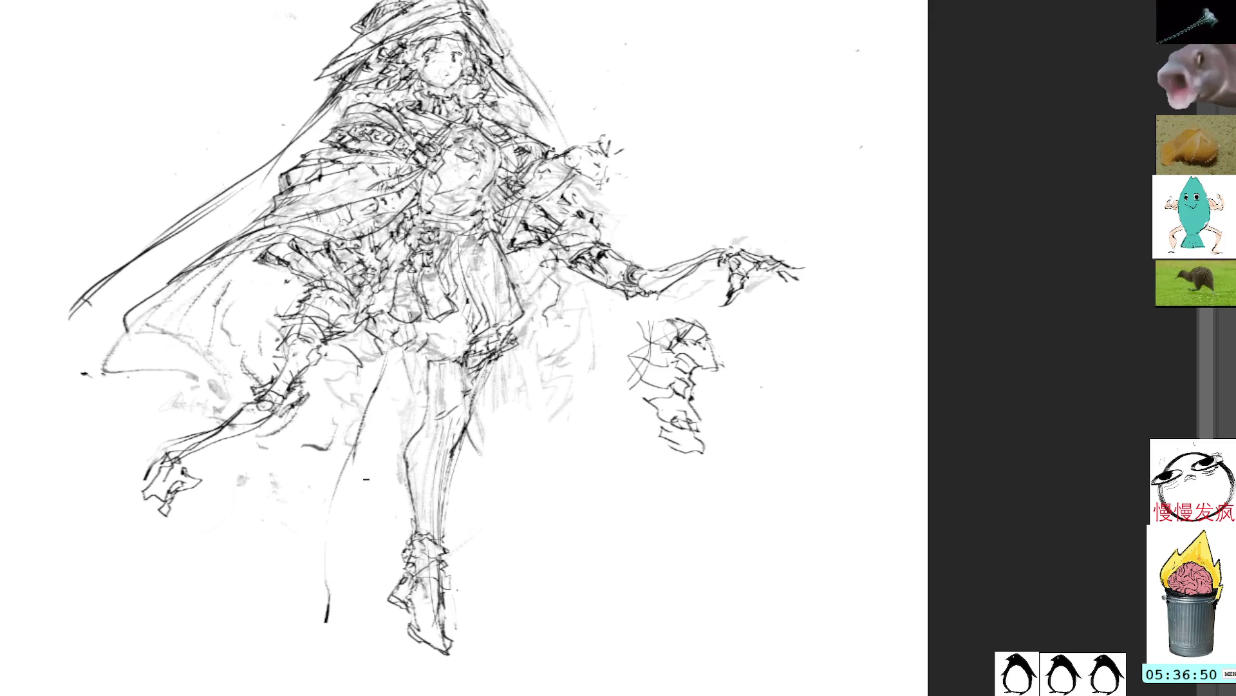
{"action": "mouse_move", "coordinate": [497, 380]}
{"action": "left_mouse_down"}
{"action": "mouse_move", "coordinate": [478, 551]}
{"action": "mouse_move", "coordinate": [492, 634]}
{"action": "left_mouse_up"}
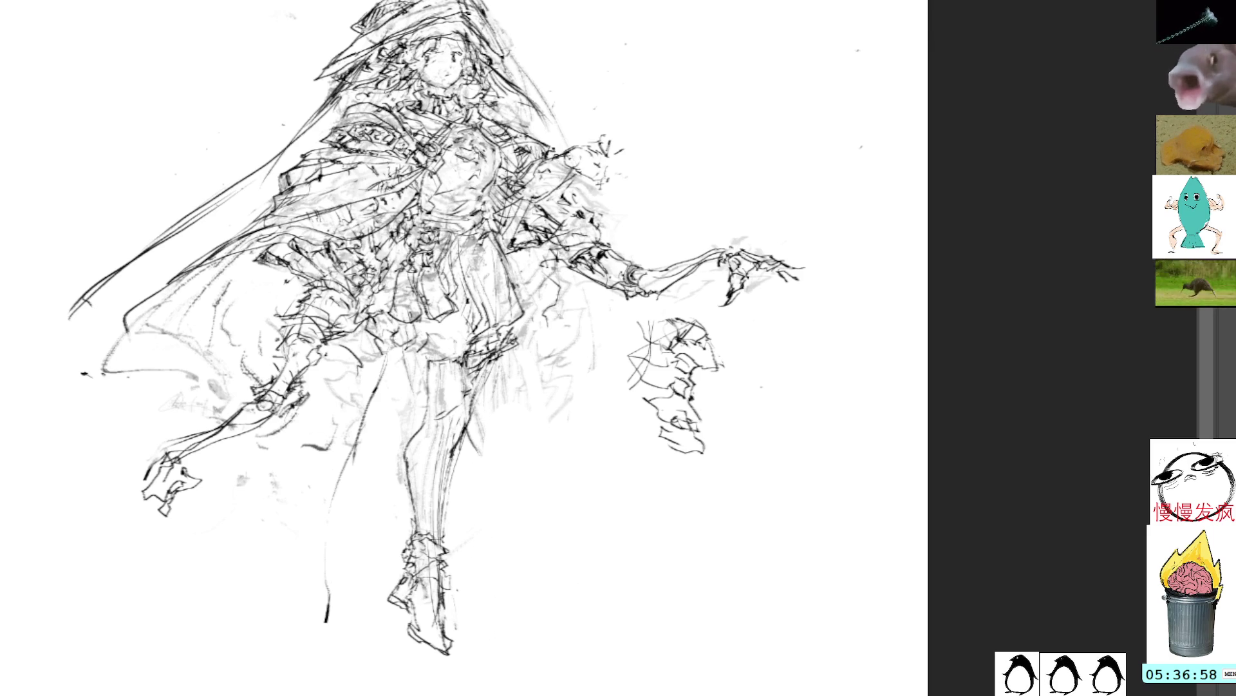
Erase the dark lower leg and foot linework beneath the skirt
{"action": "mouse_move", "coordinate": [462, 465]}
{"action": "left_mouse_down"}
{"action": "mouse_move", "coordinate": [489, 374]}
{"action": "mouse_move", "coordinate": [383, 483]}
{"action": "mouse_move", "coordinate": [464, 461]}
{"action": "left_mouse_up"}
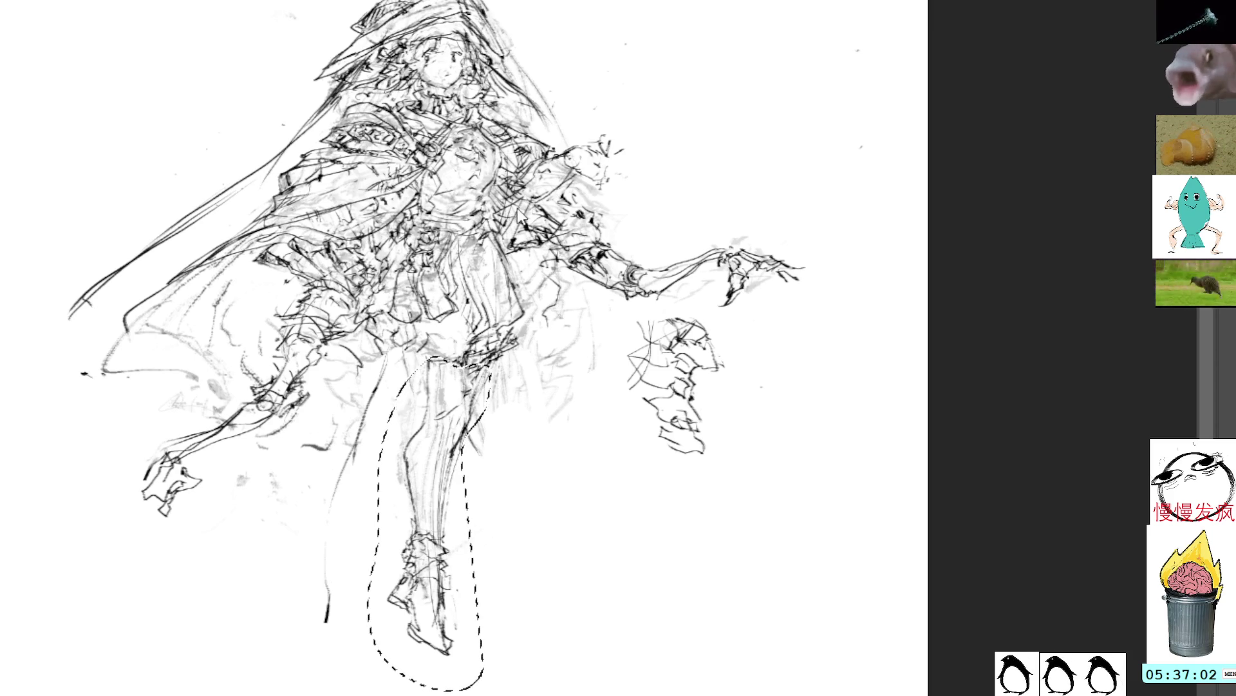
{"action": "key", "text": "ctrl+d"}
{"action": "key", "text": "Delete"}
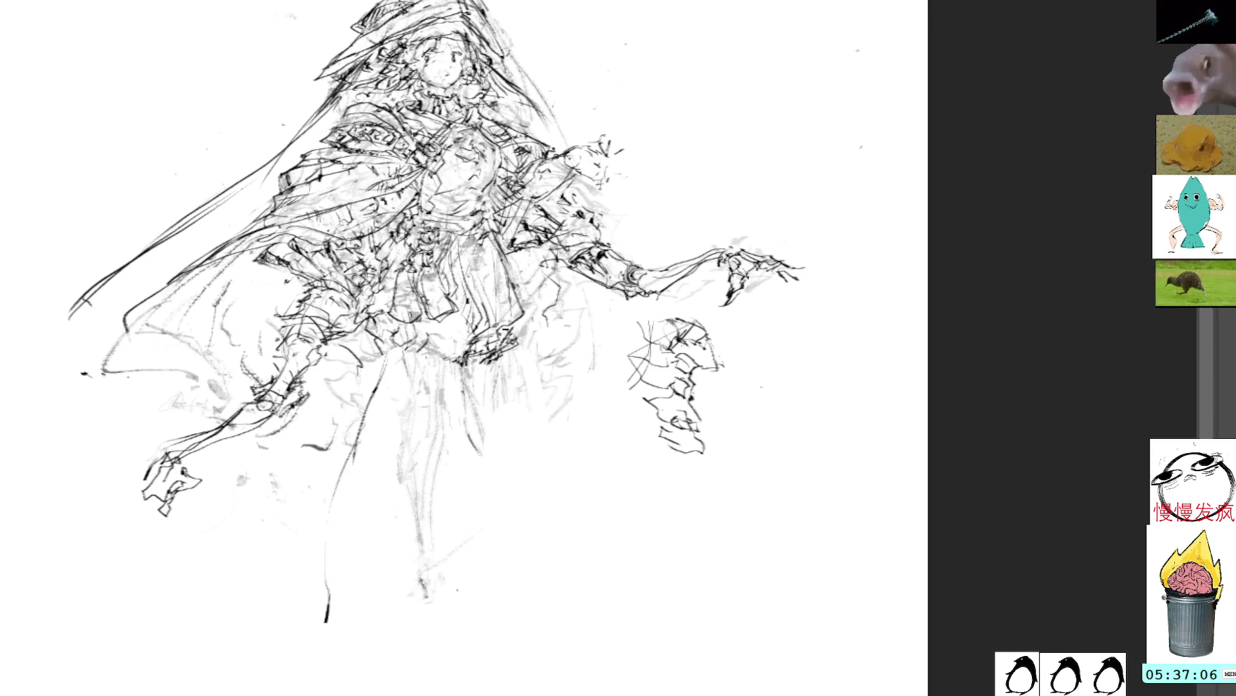
Sketch first robe lines below the skirt, undo two, and erase the unwanted arched stroke
{"action": "mouse_move", "coordinate": [406, 353]}
{"action": "left_mouse_down"}
{"action": "mouse_move", "coordinate": [427, 364]}
{"action": "mouse_move", "coordinate": [460, 431]}
{"action": "mouse_move", "coordinate": [499, 379]}
{"action": "mouse_move", "coordinate": [500, 441]}
{"action": "left_mouse_up"}
{"action": "mouse_move", "coordinate": [461, 400]}
{"action": "left_mouse_down"}
{"action": "mouse_move", "coordinate": [425, 472]}
{"action": "mouse_move", "coordinate": [409, 572]}
{"action": "left_mouse_up"}
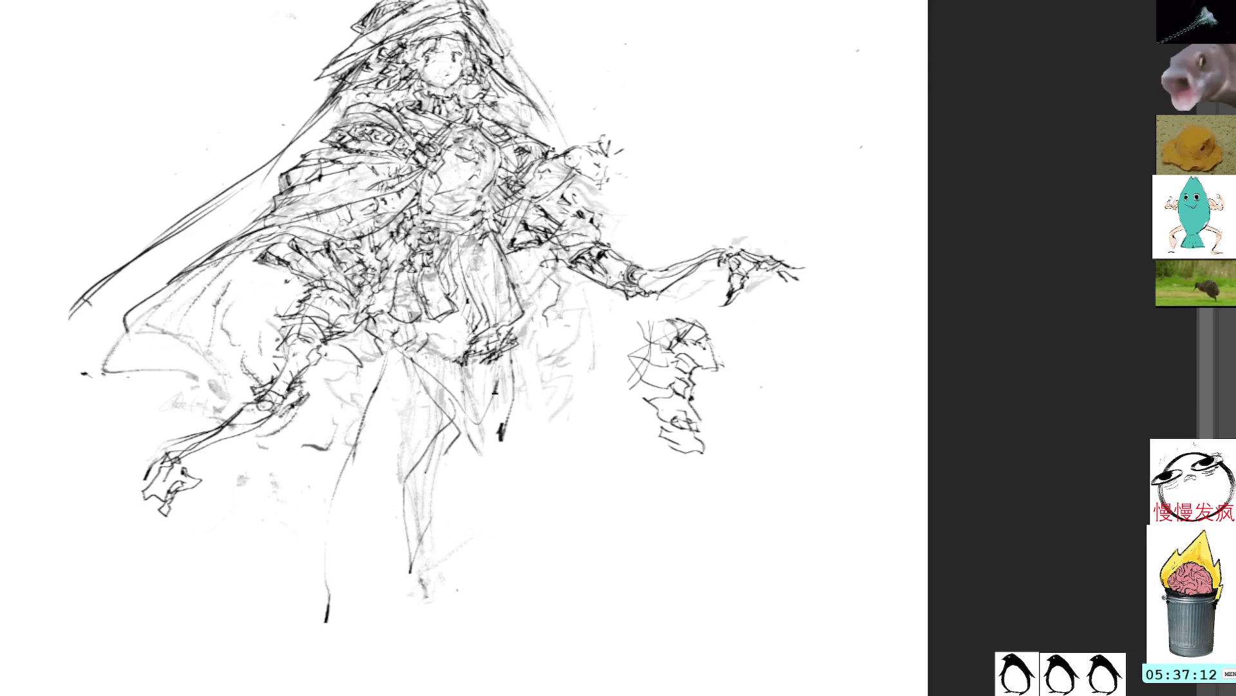
{"action": "left_click_drag", "start_coordinate": [501, 441], "coordinate": [432, 667]}
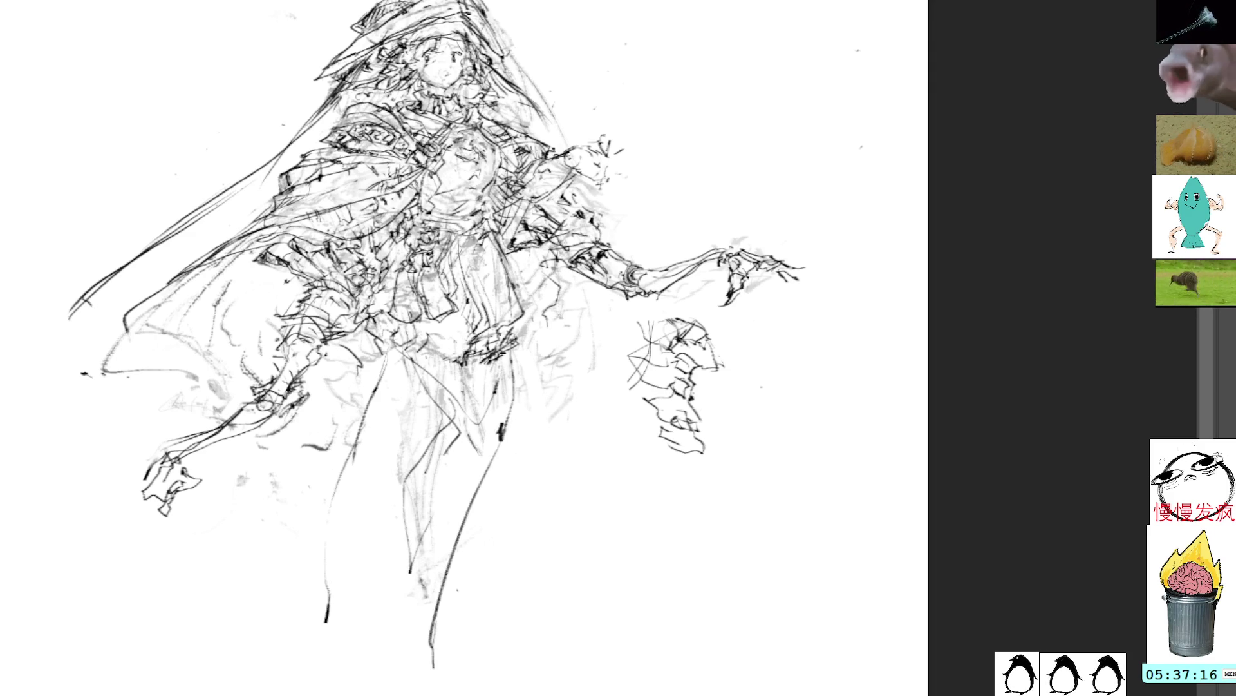
{"action": "left_click_drag", "start_coordinate": [515, 472], "coordinate": [512, 671]}
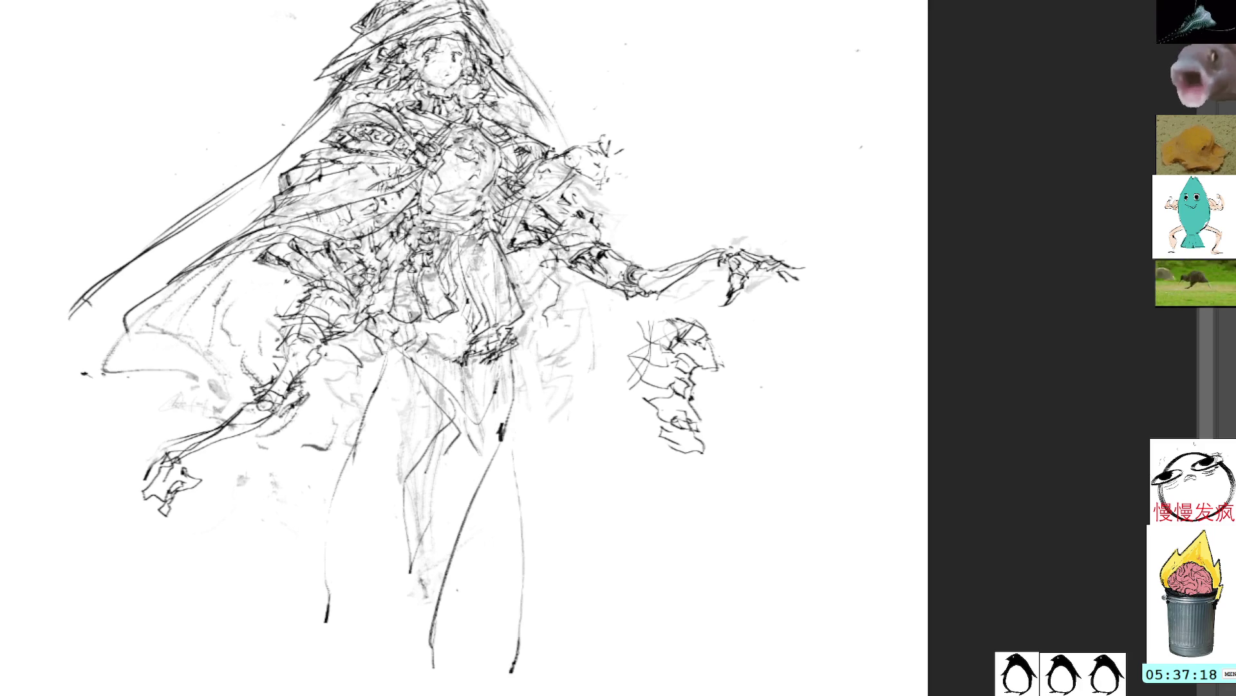
{"action": "key", "text": "ctrl+z"}
{"action": "key", "text": "ctrl+z"}
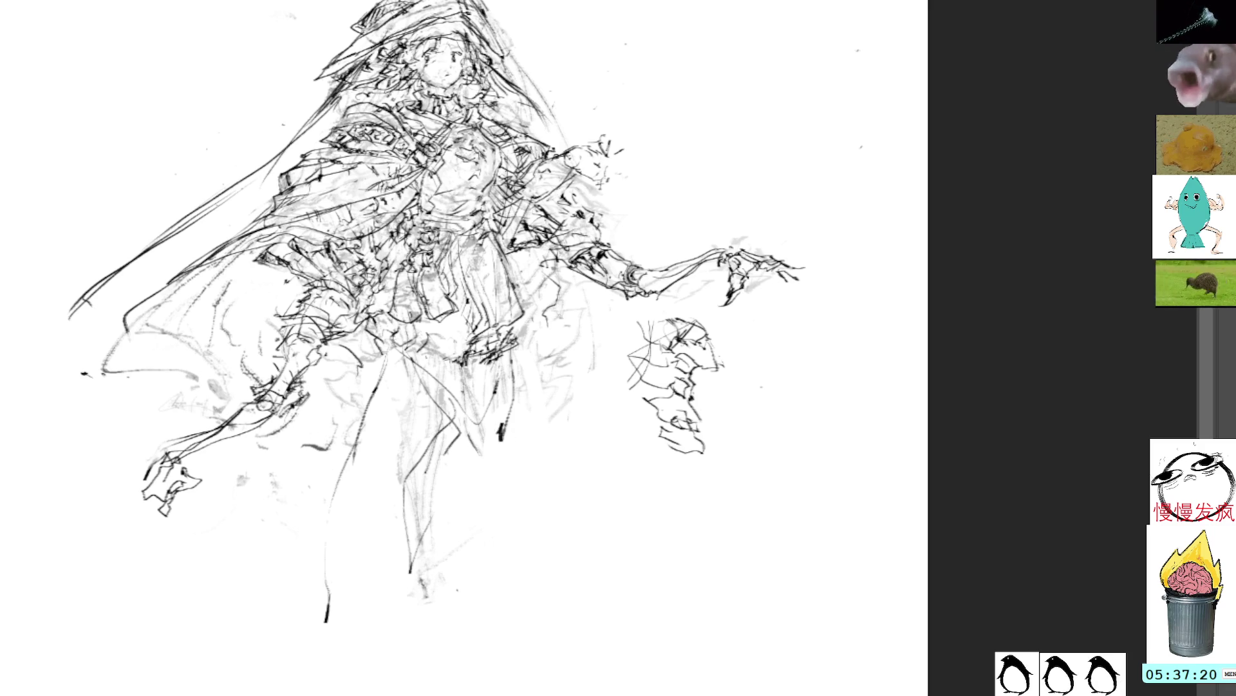
{"action": "left_click_drag", "start_coordinate": [387, 422], "coordinate": [321, 489]}
{"action": "left_click_drag", "start_coordinate": [315, 532], "coordinate": [388, 370]}
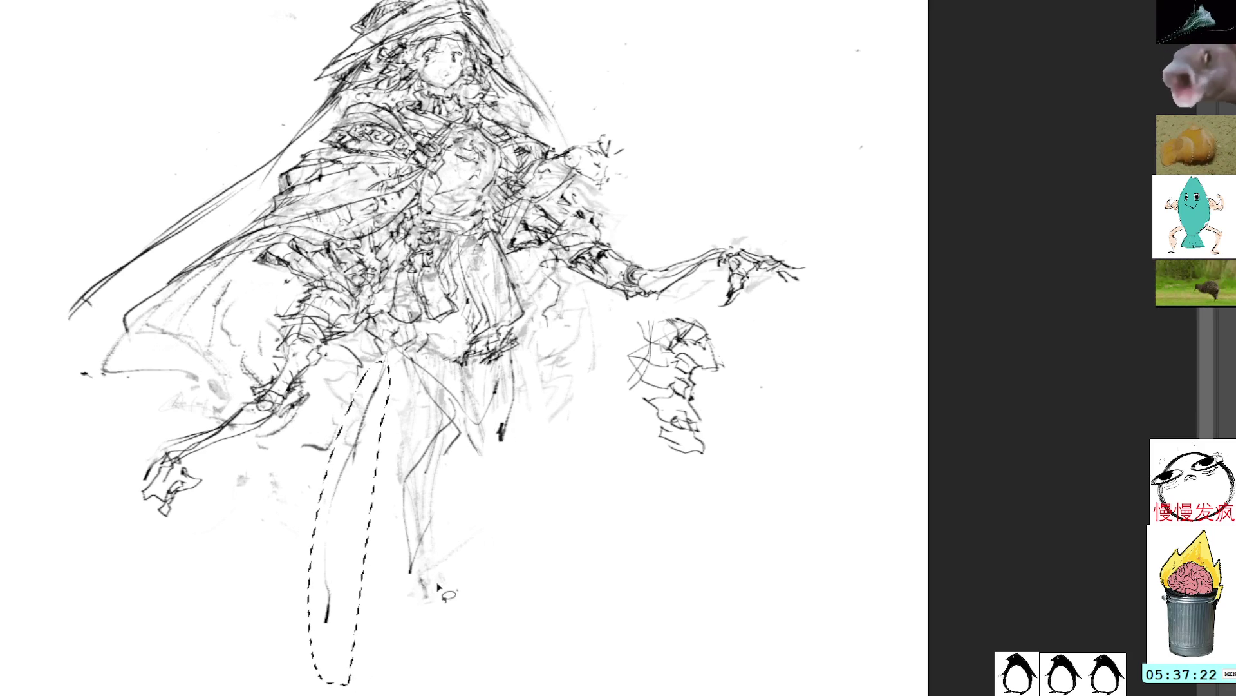
{"action": "key", "text": "Delete"}
{"action": "key", "text": "ctrl+d"}
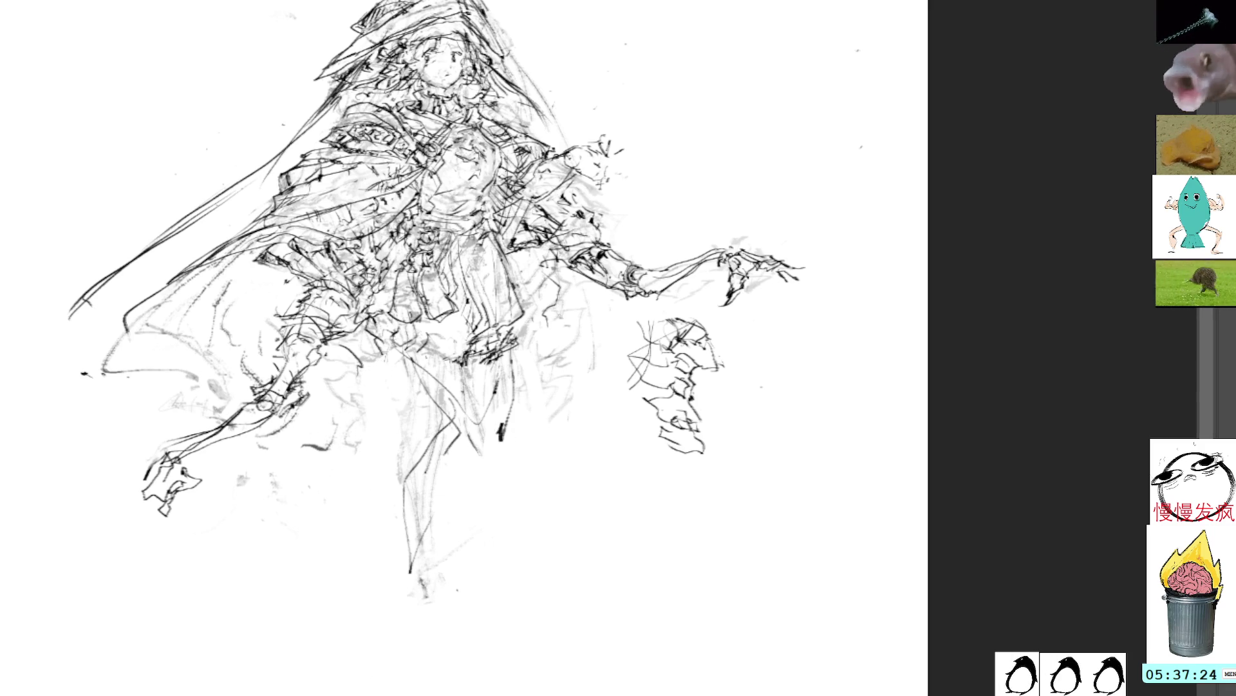
Draw long robe folds down from the waist and erase the stray lower-left strokes
{"action": "left_click_drag", "start_coordinate": [429, 354], "coordinate": [399, 577]}
{"action": "left_click_drag", "start_coordinate": [501, 443], "coordinate": [494, 544]}
{"action": "mouse_move", "coordinate": [492, 371]}
{"action": "left_mouse_down"}
{"action": "mouse_move", "coordinate": [427, 621]}
{"action": "mouse_move", "coordinate": [434, 665]}
{"action": "left_mouse_up"}
{"action": "mouse_move", "coordinate": [395, 365]}
{"action": "left_mouse_down"}
{"action": "mouse_move", "coordinate": [345, 462]}
{"action": "mouse_move", "coordinate": [326, 559]}
{"action": "left_mouse_up"}
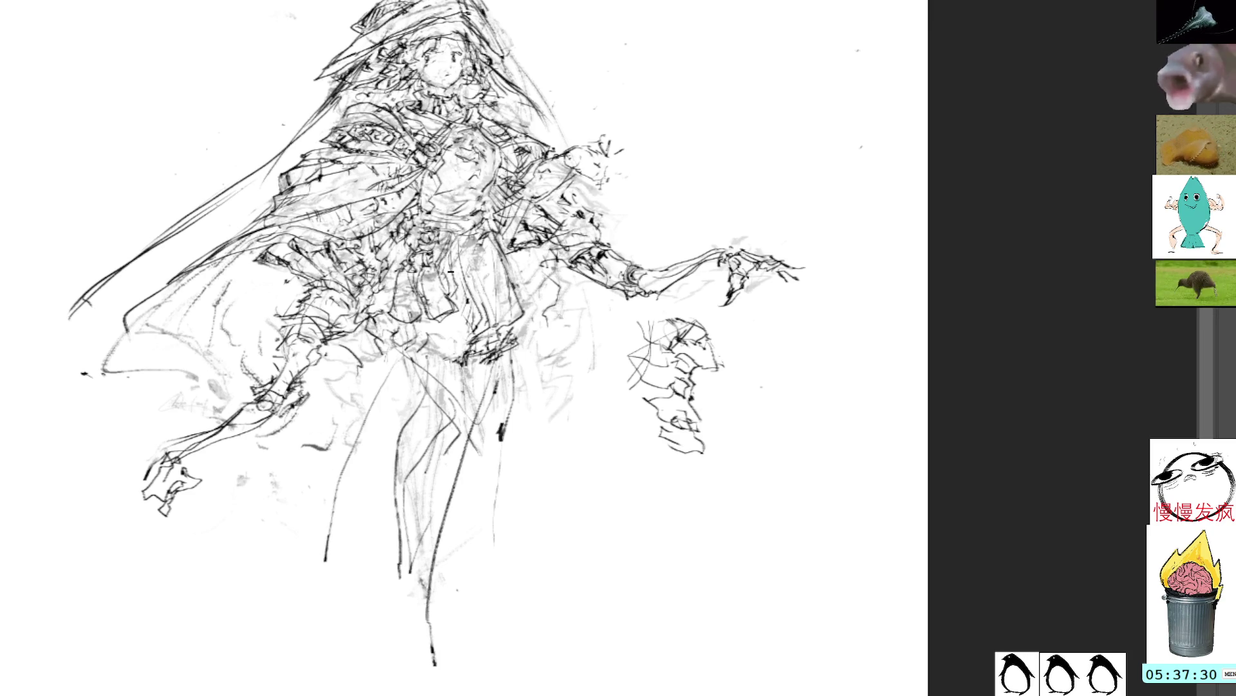
{"action": "mouse_move", "coordinate": [421, 405]}
{"action": "left_mouse_down"}
{"action": "mouse_move", "coordinate": [413, 389]}
{"action": "mouse_move", "coordinate": [354, 390]}
{"action": "mouse_move", "coordinate": [407, 386]}
{"action": "left_mouse_up"}
{"action": "key", "text": "Delete"}
{"action": "key", "text": "ctrl+d"}
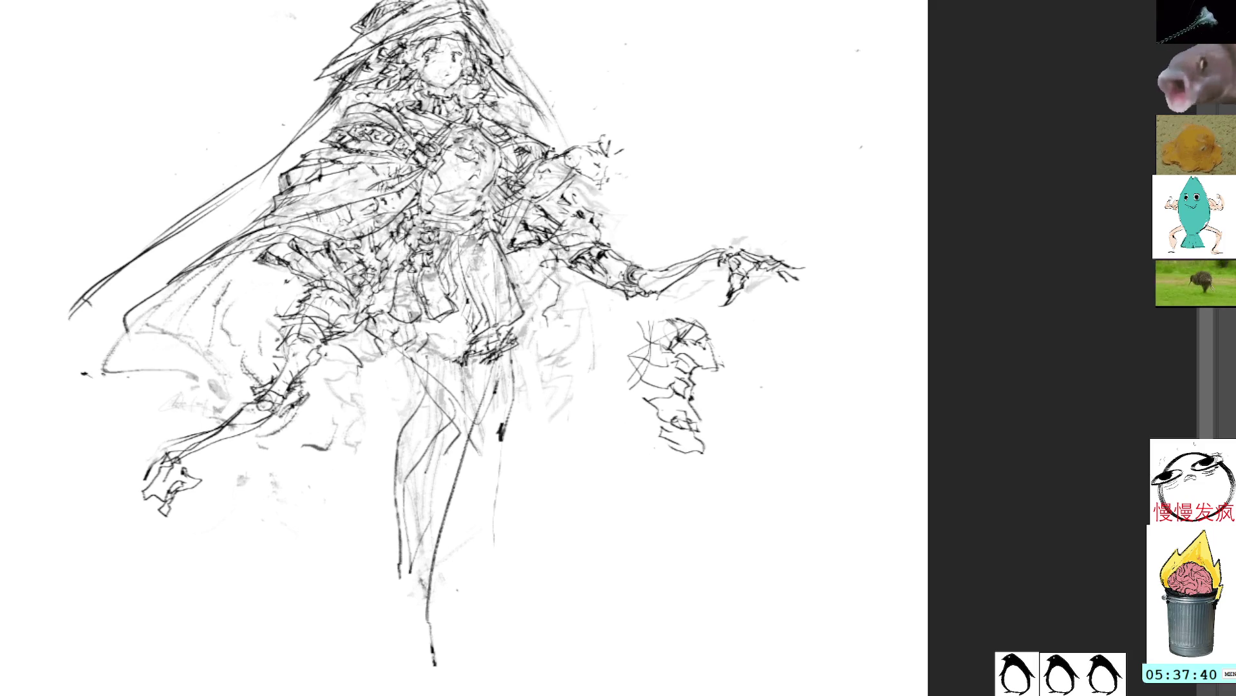
Mirror the canvas horizontally and add small detail strokes around the witch's waist
{"action": "key", "text": "m"}
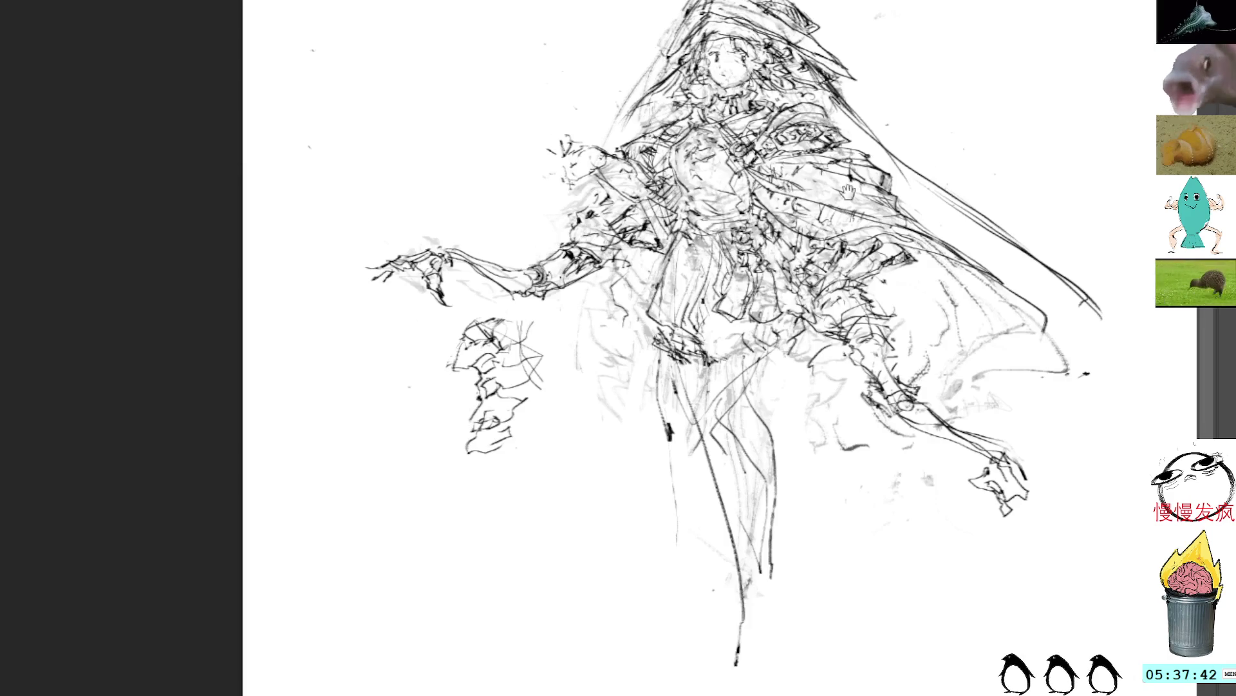
{"action": "left_click_drag", "start_coordinate": [848, 192], "coordinate": [552, 191]}
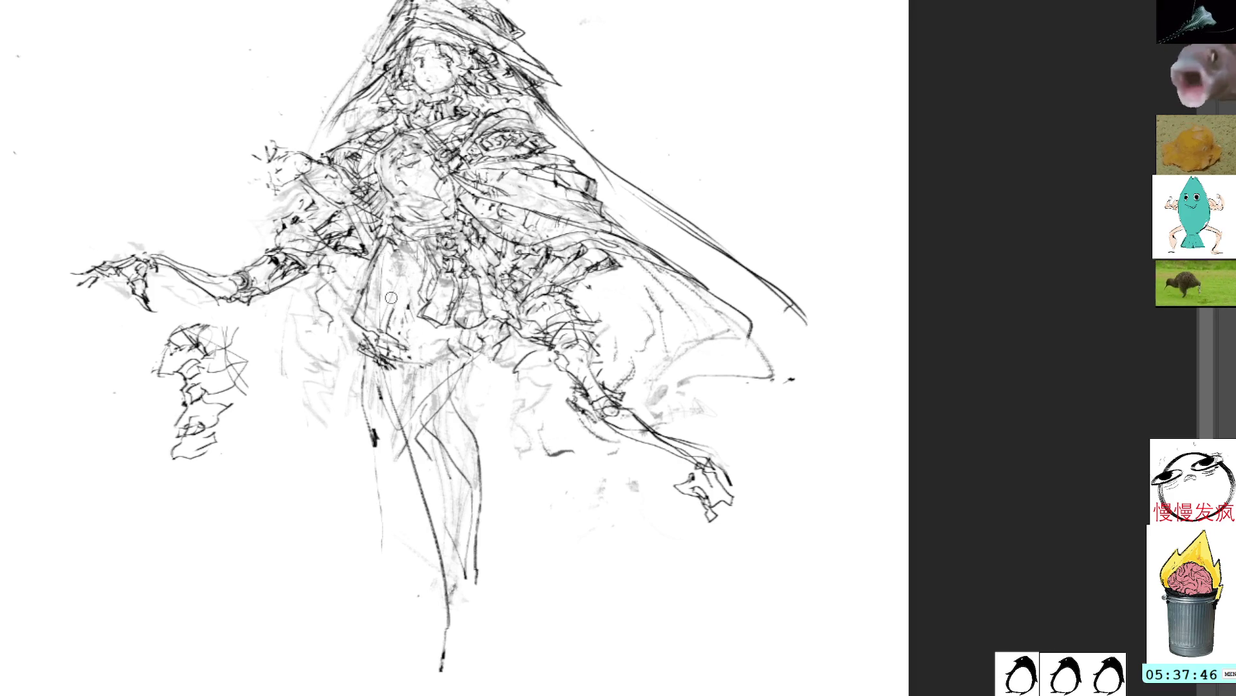
{"action": "mouse_move", "coordinate": [404, 274]}
{"action": "left_mouse_down"}
{"action": "mouse_move", "coordinate": [378, 316]}
{"action": "mouse_move", "coordinate": [405, 381]}
{"action": "left_mouse_up"}
{"action": "left_click_drag", "start_coordinate": [385, 340], "coordinate": [406, 394]}
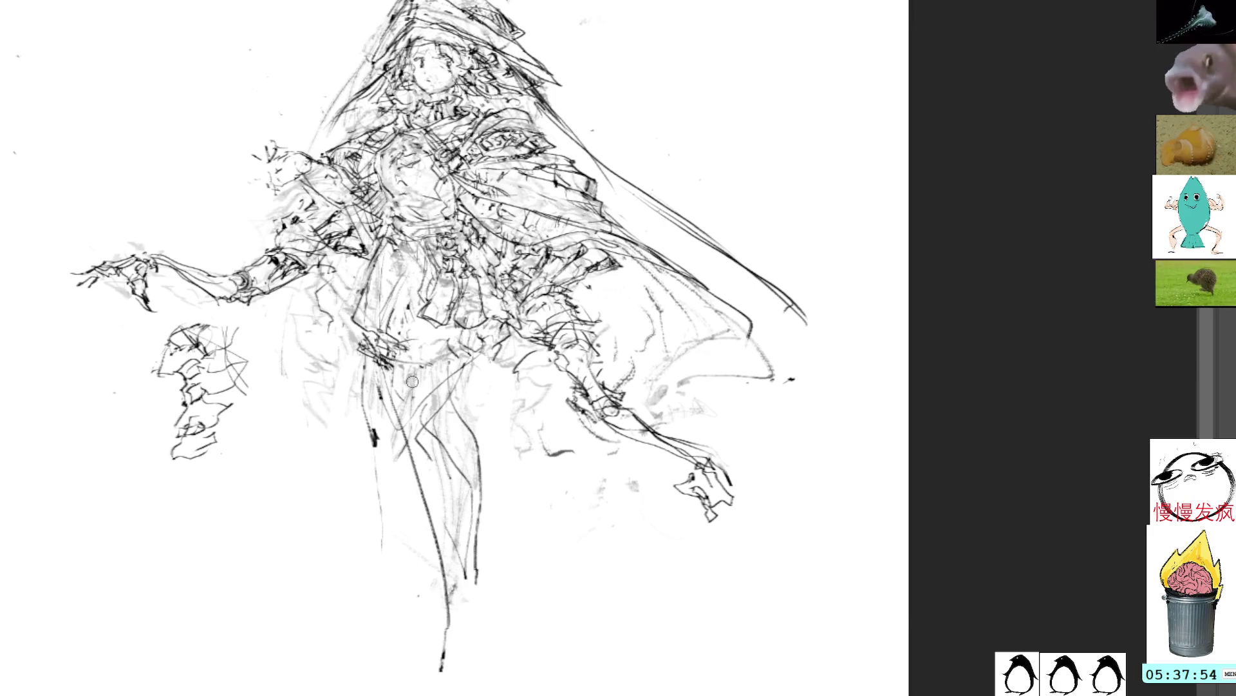
{"action": "mouse_move", "coordinate": [396, 364]}
{"action": "left_mouse_down"}
{"action": "mouse_move", "coordinate": [400, 402]}
{"action": "mouse_move", "coordinate": [422, 403]}
{"action": "left_mouse_up"}
{"action": "mouse_move", "coordinate": [462, 358]}
{"action": "left_mouse_down"}
{"action": "mouse_move", "coordinate": [438, 393]}
{"action": "mouse_move", "coordinate": [389, 398]}
{"action": "mouse_move", "coordinate": [394, 386]}
{"action": "left_mouse_up"}
{"action": "mouse_move", "coordinate": [391, 386]}
{"action": "left_mouse_down"}
{"action": "mouse_move", "coordinate": [428, 399]}
{"action": "mouse_move", "coordinate": [456, 366]}
{"action": "mouse_move", "coordinate": [398, 406]}
{"action": "mouse_move", "coordinate": [458, 464]}
{"action": "mouse_move", "coordinate": [410, 422]}
{"action": "mouse_move", "coordinate": [407, 401]}
{"action": "mouse_move", "coordinate": [467, 419]}
{"action": "mouse_move", "coordinate": [457, 406]}
{"action": "mouse_move", "coordinate": [486, 472]}
{"action": "left_mouse_up"}
Undo a stray waist stroke, draw a line down the skirt, and select the lower robe
{"action": "key", "text": "ctrl+z"}
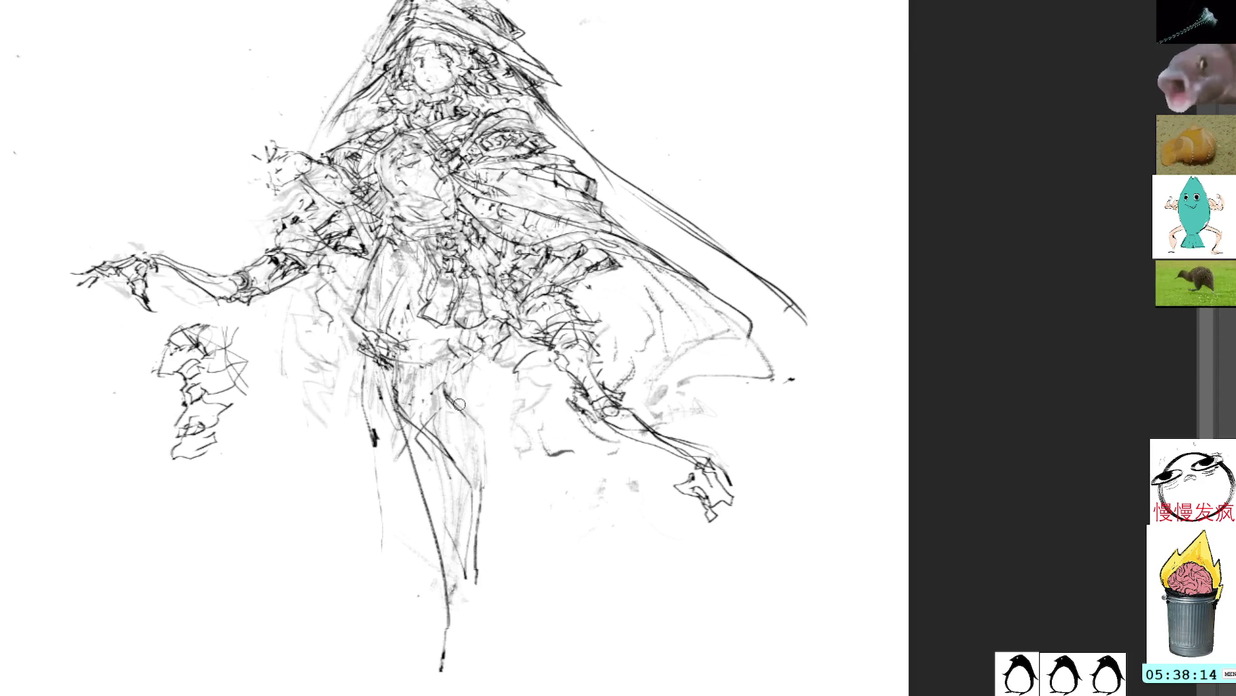
{"action": "mouse_move", "coordinate": [454, 398]}
{"action": "left_mouse_down"}
{"action": "mouse_move", "coordinate": [489, 438]}
{"action": "mouse_move", "coordinate": [487, 505]}
{"action": "left_mouse_up"}
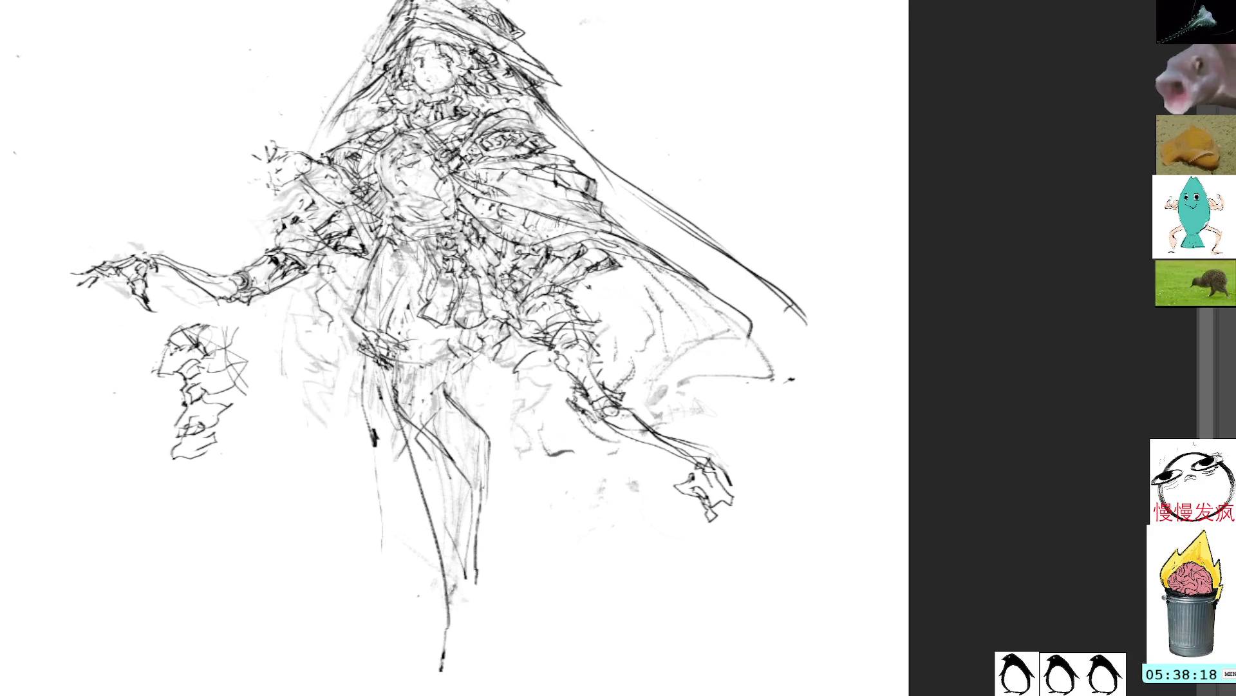
{"action": "mouse_move", "coordinate": [433, 460]}
{"action": "left_mouse_down"}
{"action": "mouse_move", "coordinate": [404, 493]}
{"action": "mouse_move", "coordinate": [455, 657]}
{"action": "mouse_move", "coordinate": [412, 425]}
{"action": "left_mouse_up"}
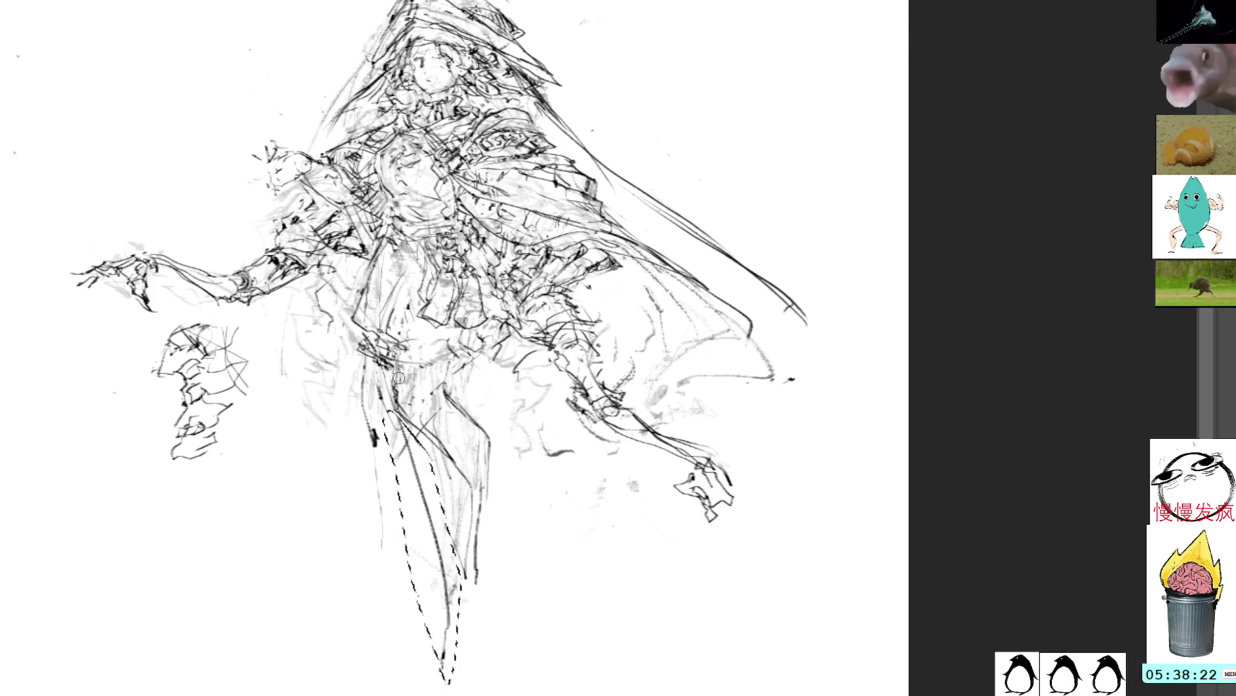
Try long robe lines, undo them, and restore the detailed legs and shoes
{"action": "key", "text": "ctrl+d"}
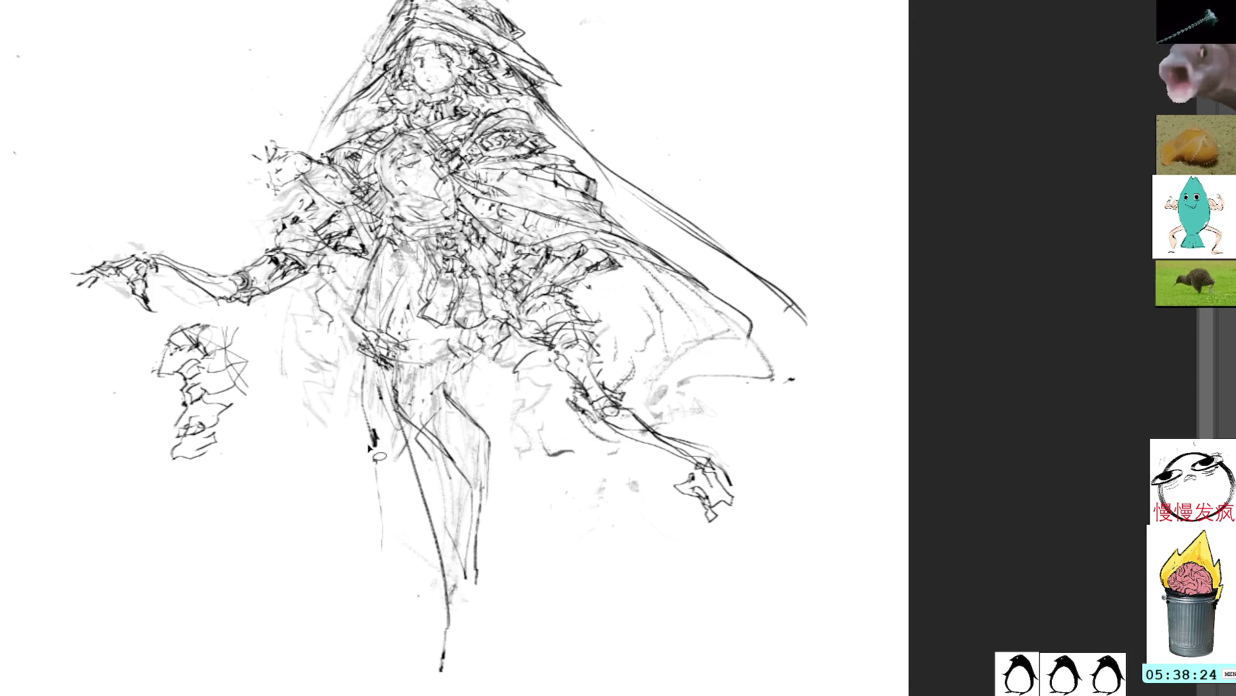
{"action": "left_click_drag", "start_coordinate": [390, 420], "coordinate": [412, 653]}
{"action": "left_click_drag", "start_coordinate": [506, 387], "coordinate": [549, 544]}
{"action": "left_click_drag", "start_coordinate": [525, 459], "coordinate": [555, 585]}
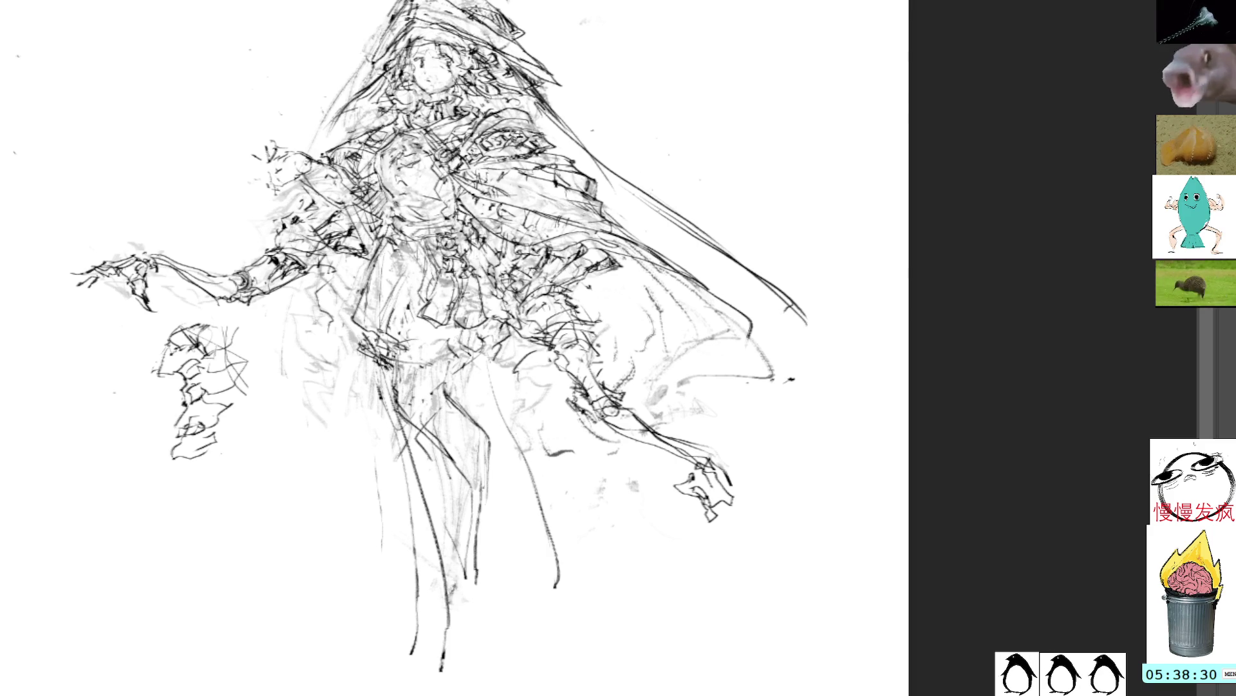
{"action": "key", "text": "ctrl+z"}
{"action": "key", "text": "ctrl+z"}
{"action": "key", "text": "ctrl+z"}
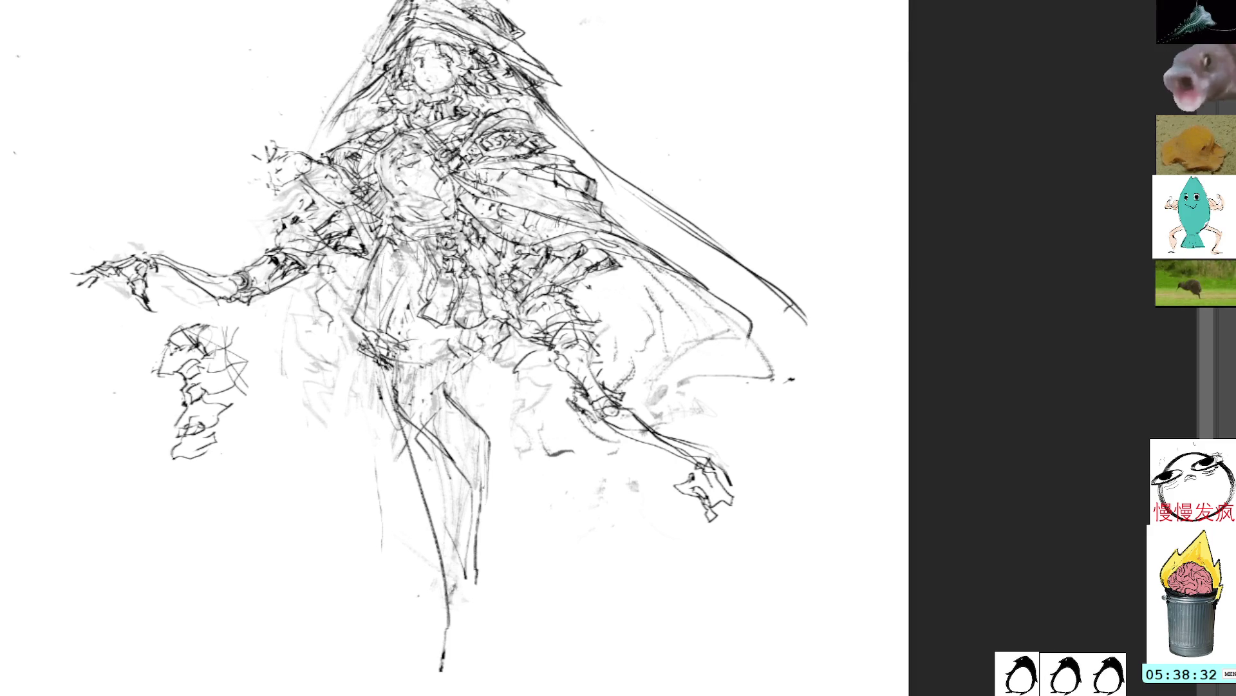
{"action": "key", "text": "ctrl+z"}
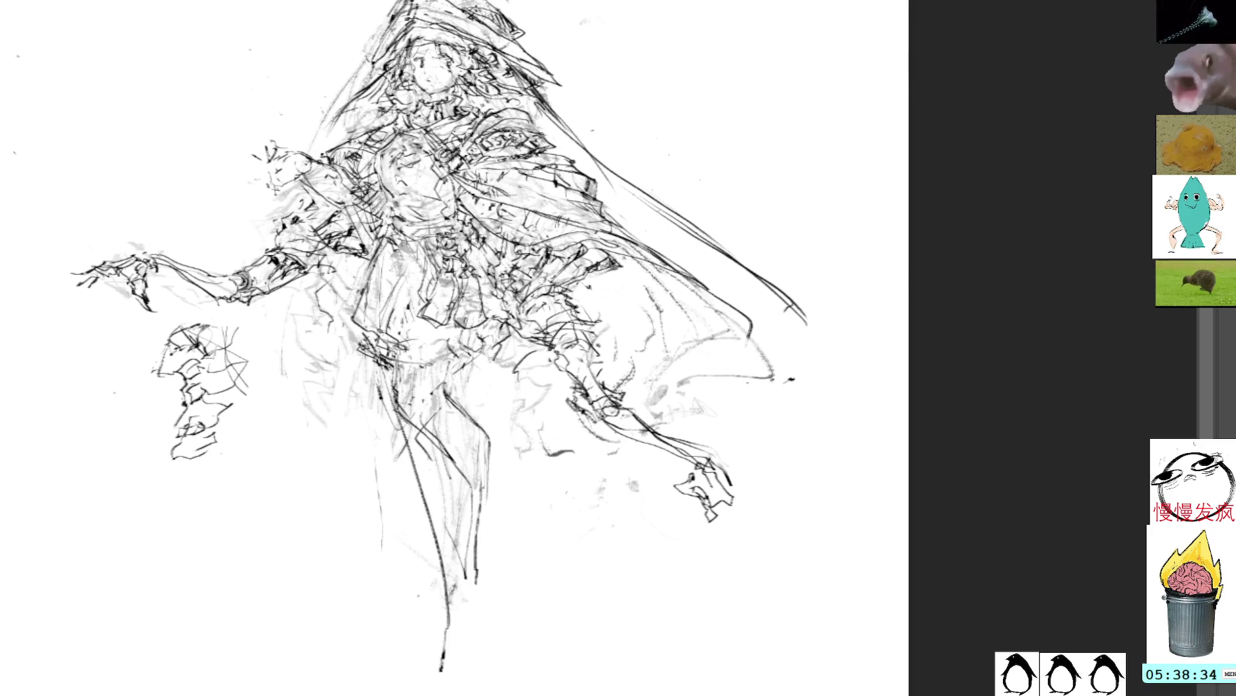
{"action": "key", "text": "ctrl+shift+z"}
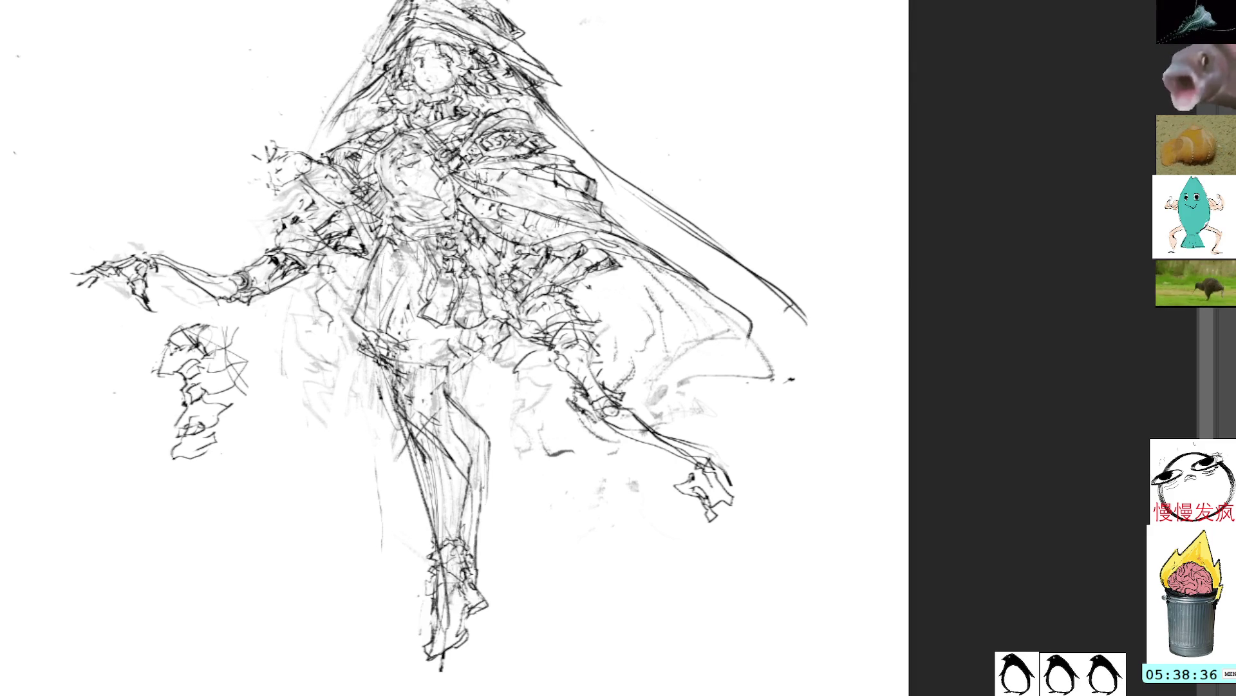
Move the legs into line under the skirt and add a thin lower-leg stroke
{"action": "mouse_move", "coordinate": [438, 403]}
{"action": "left_mouse_down"}
{"action": "mouse_move", "coordinate": [551, 476]}
{"action": "mouse_move", "coordinate": [471, 508]}
{"action": "mouse_move", "coordinate": [435, 466]}
{"action": "mouse_move", "coordinate": [450, 482]}
{"action": "left_mouse_up"}
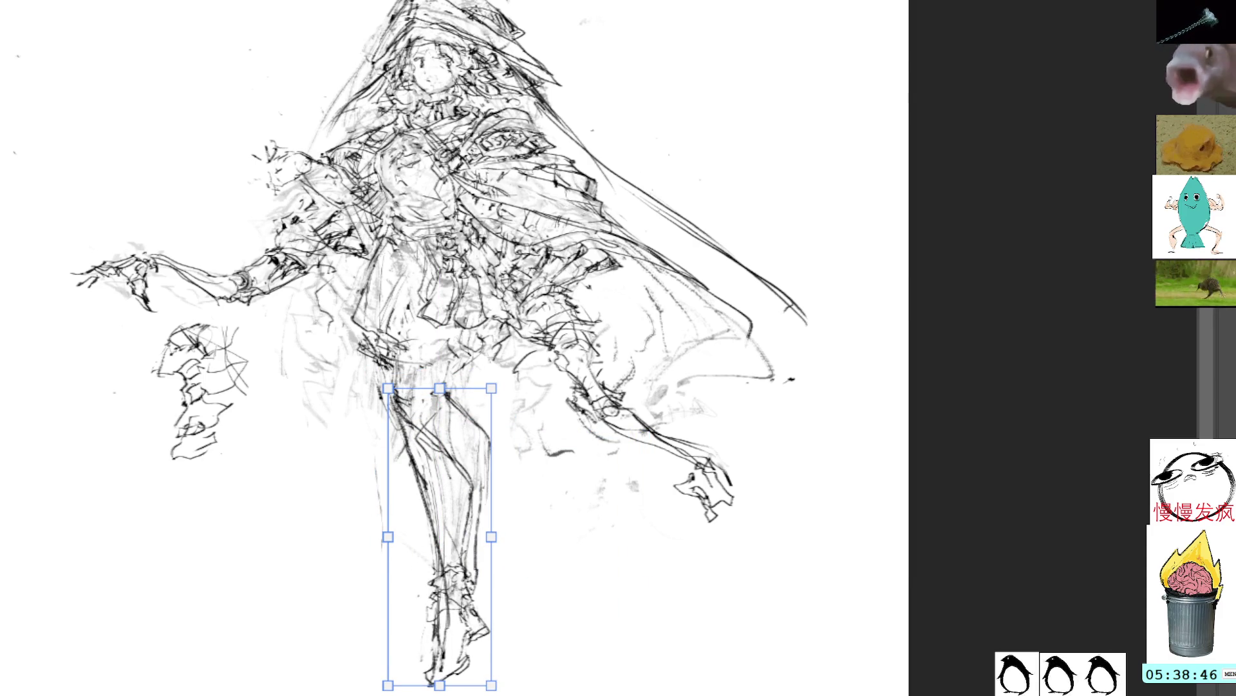
{"action": "key", "text": "Return"}
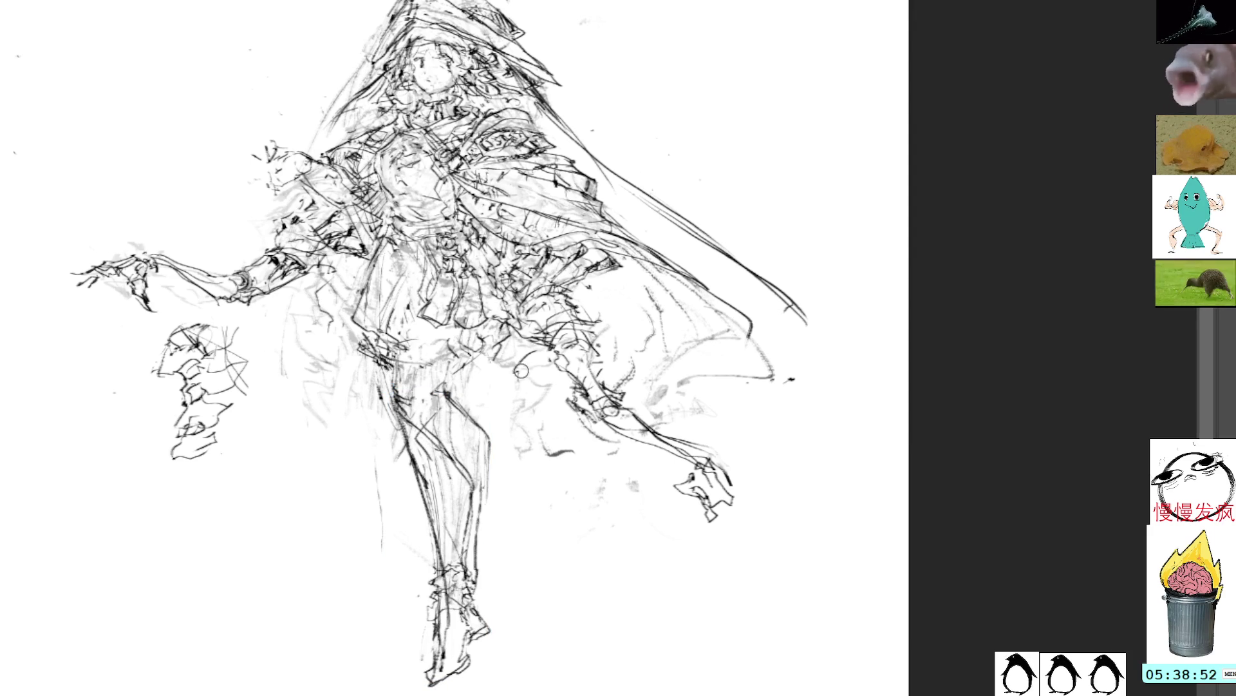
{"action": "left_click_drag", "start_coordinate": [466, 605], "coordinate": [459, 536]}
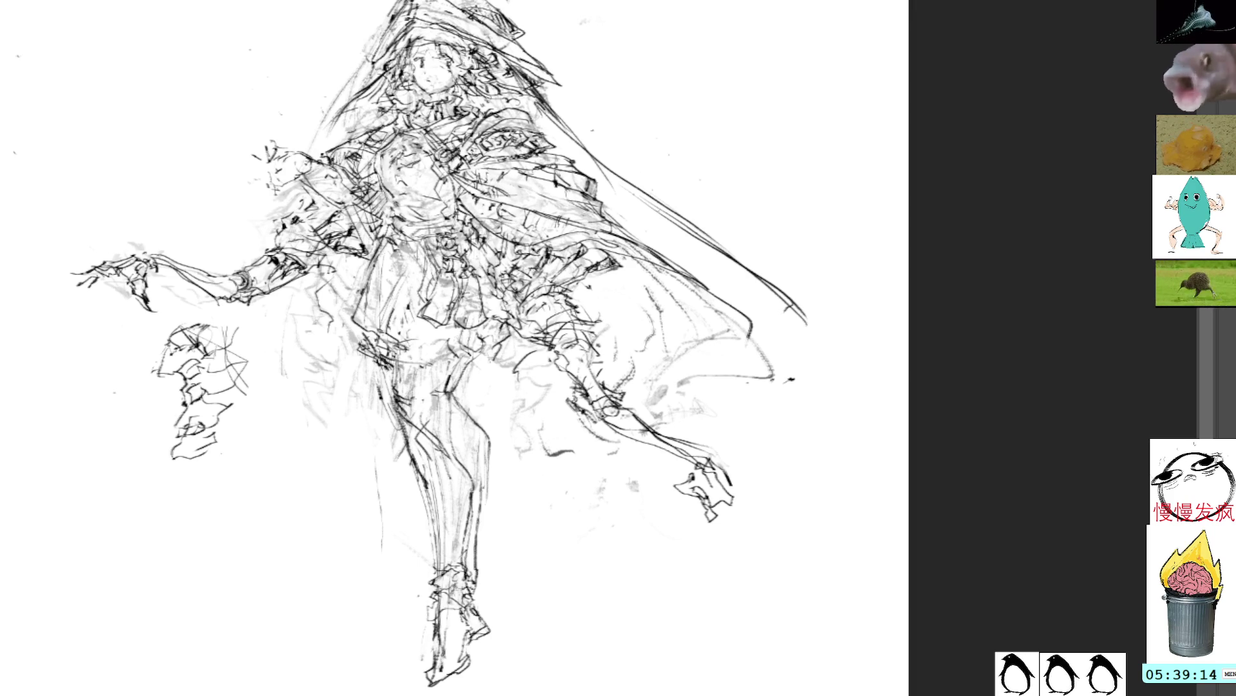
{"action": "mouse_move", "coordinate": [523, 530]}
{"action": "left_mouse_down"}
{"action": "mouse_move", "coordinate": [486, 406]}
{"action": "mouse_move", "coordinate": [386, 450]}
{"action": "mouse_move", "coordinate": [419, 483]}
{"action": "left_mouse_up"}
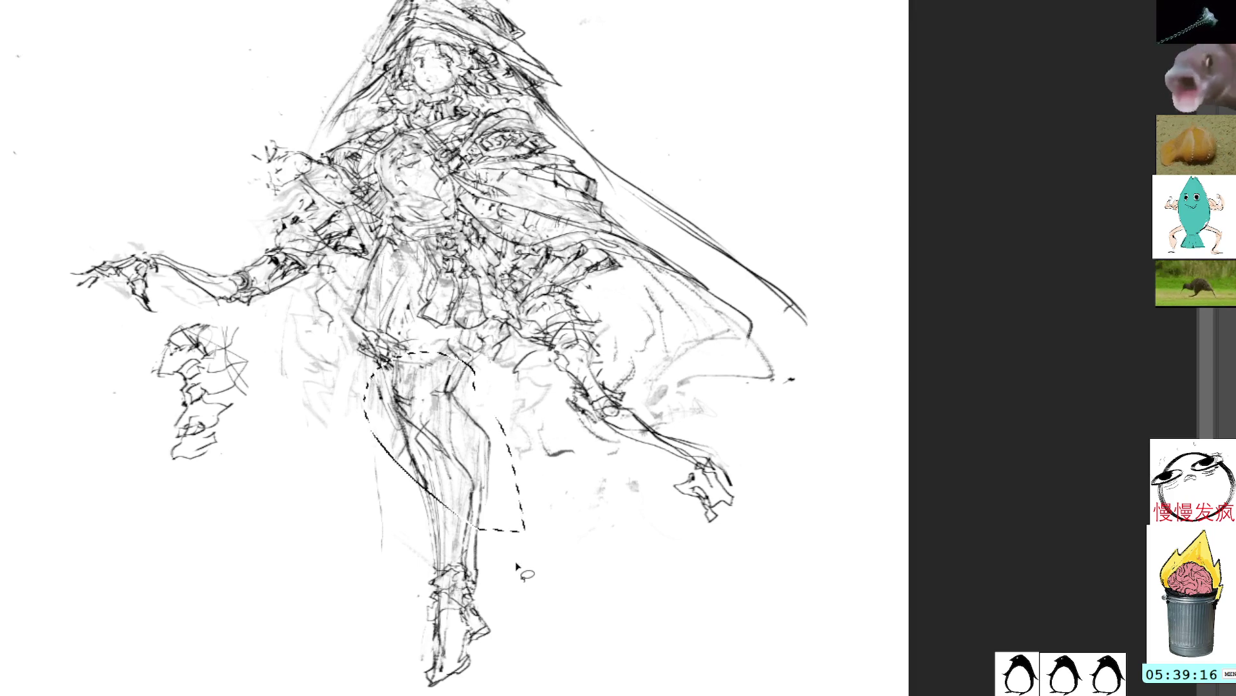
Erase the old inked lower legs and draw long new leg lines below the skirt
{"action": "key", "text": "Delete"}
{"action": "key", "text": "ctrl+d"}
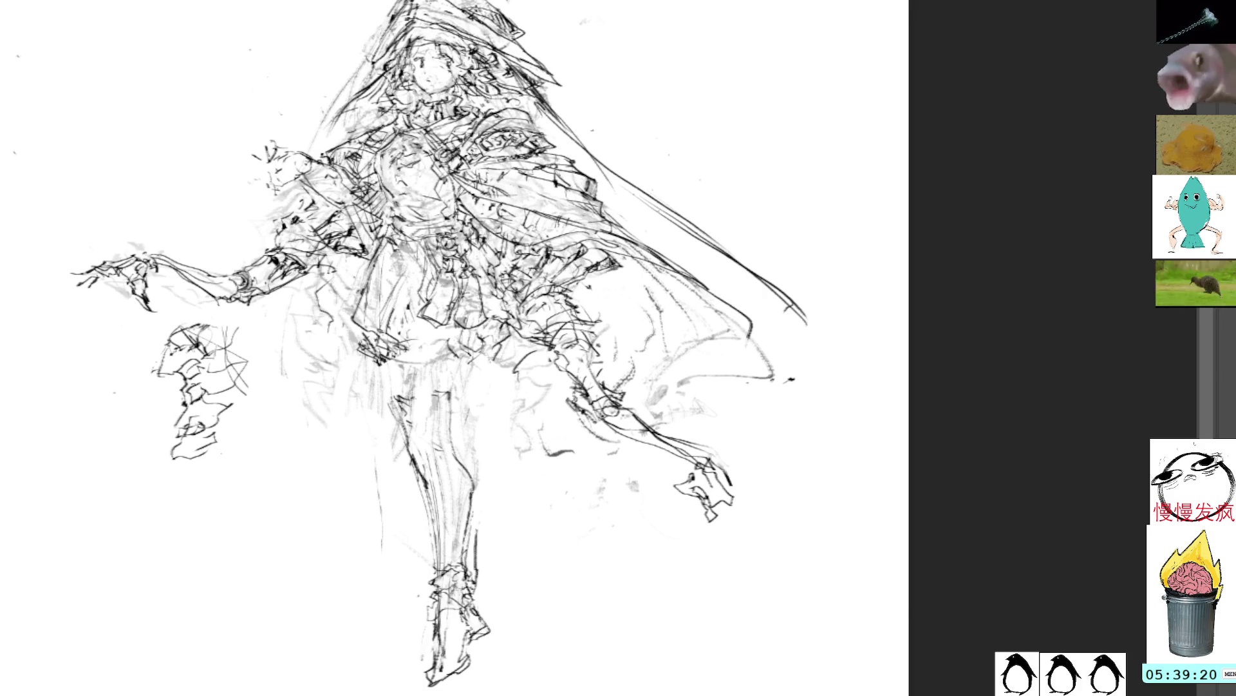
{"action": "key", "text": "Delete"}
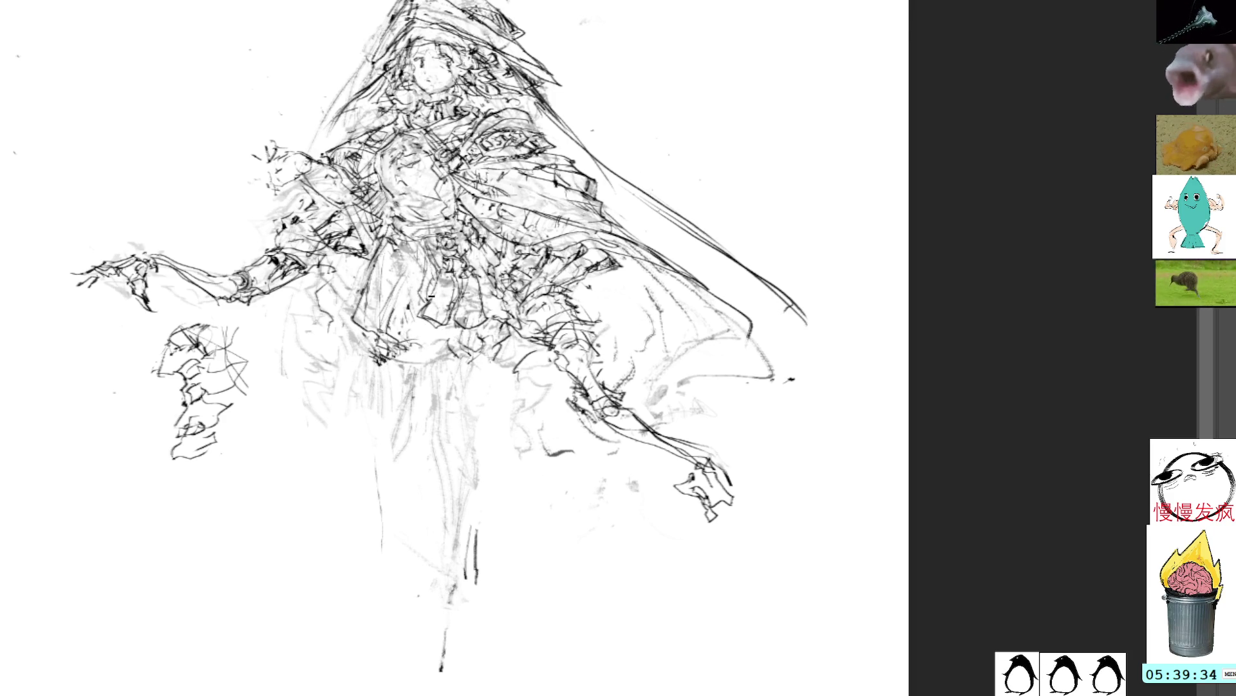
{"action": "left_click_drag", "start_coordinate": [395, 346], "coordinate": [431, 362]}
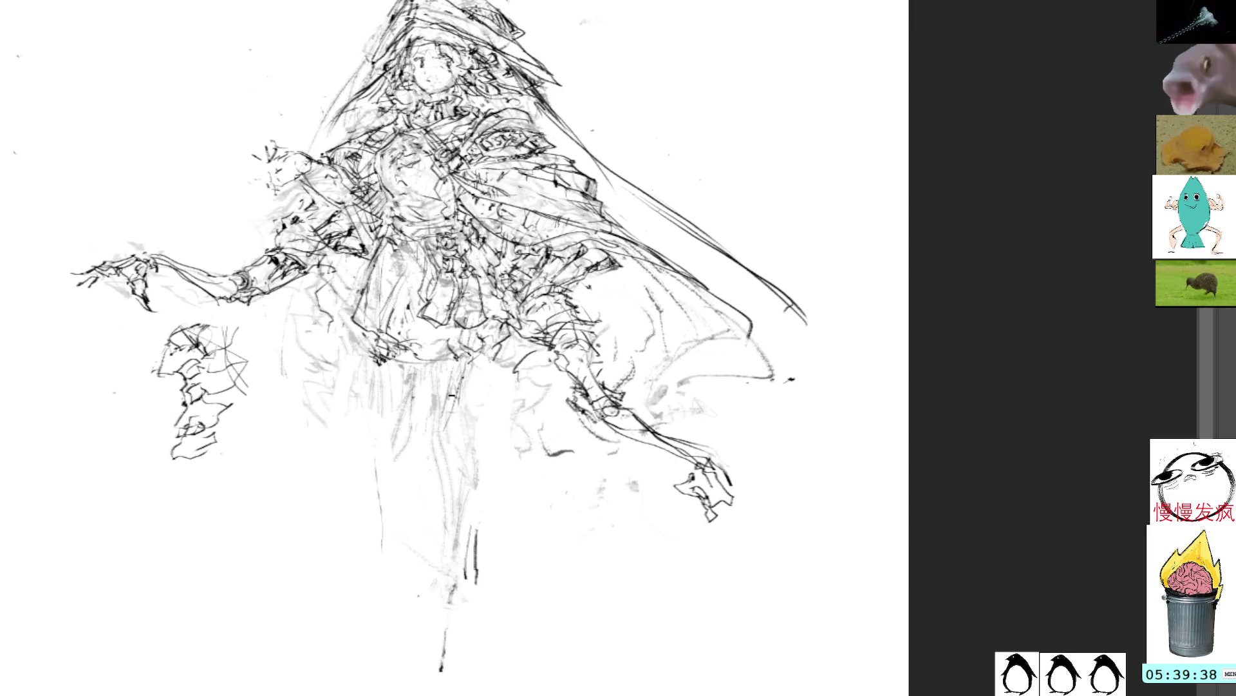
{"action": "left_click_drag", "start_coordinate": [423, 433], "coordinate": [389, 658]}
{"action": "left_click_drag", "start_coordinate": [403, 520], "coordinate": [388, 663]}
{"action": "left_click_drag", "start_coordinate": [462, 358], "coordinate": [422, 529]}
{"action": "left_click_drag", "start_coordinate": [450, 414], "coordinate": [400, 604]}
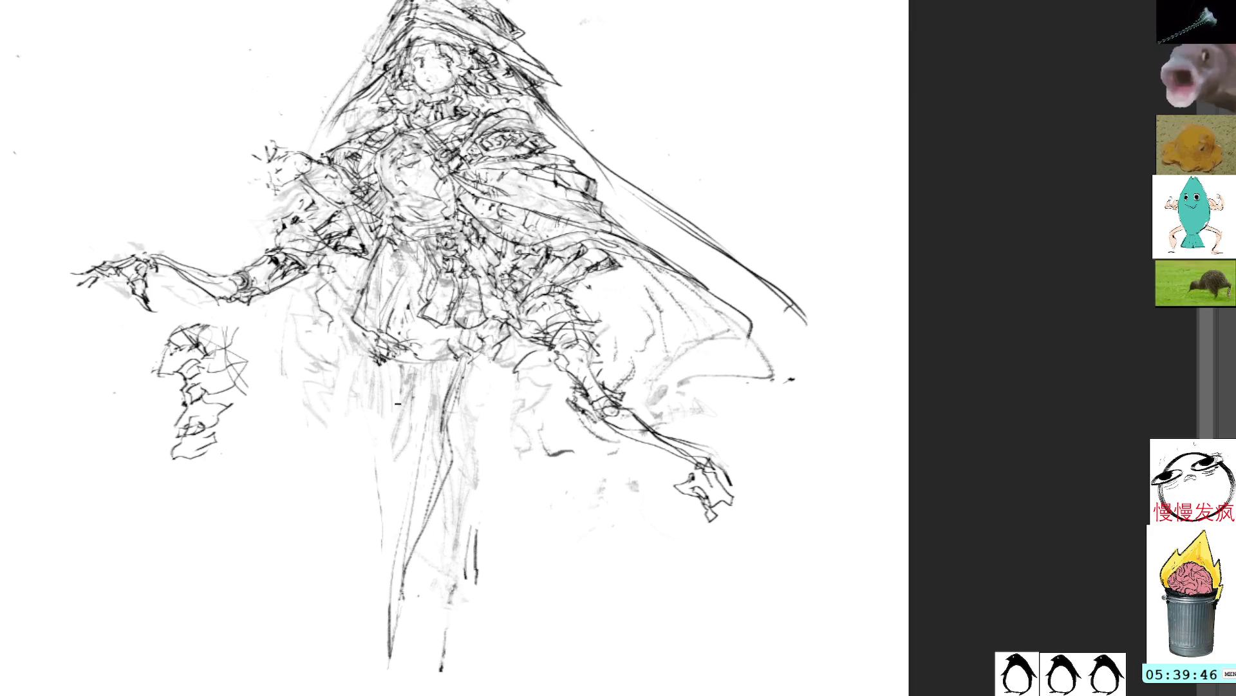
{"action": "left_click_drag", "start_coordinate": [394, 412], "coordinate": [376, 652]}
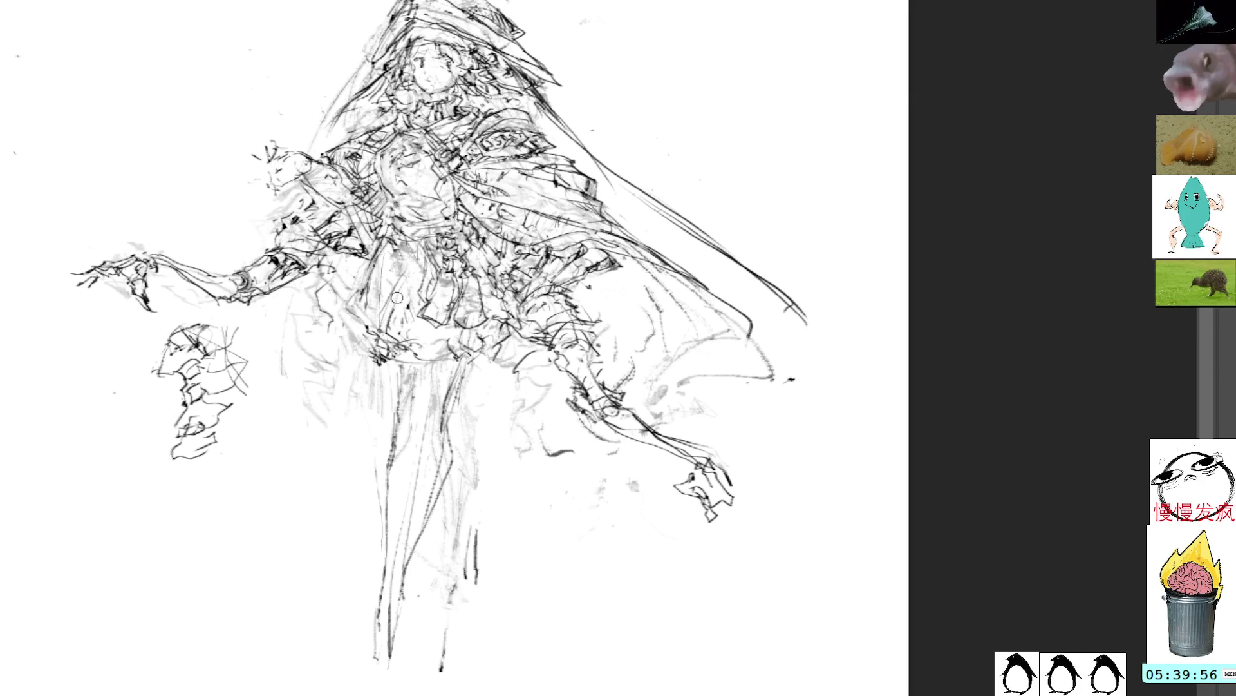
Darken the skirt hem and add strokes where the skirt meets the legs
{"action": "left_click_drag", "start_coordinate": [420, 277], "coordinate": [407, 324]}
{"action": "left_click_drag", "start_coordinate": [407, 269], "coordinate": [383, 332]}
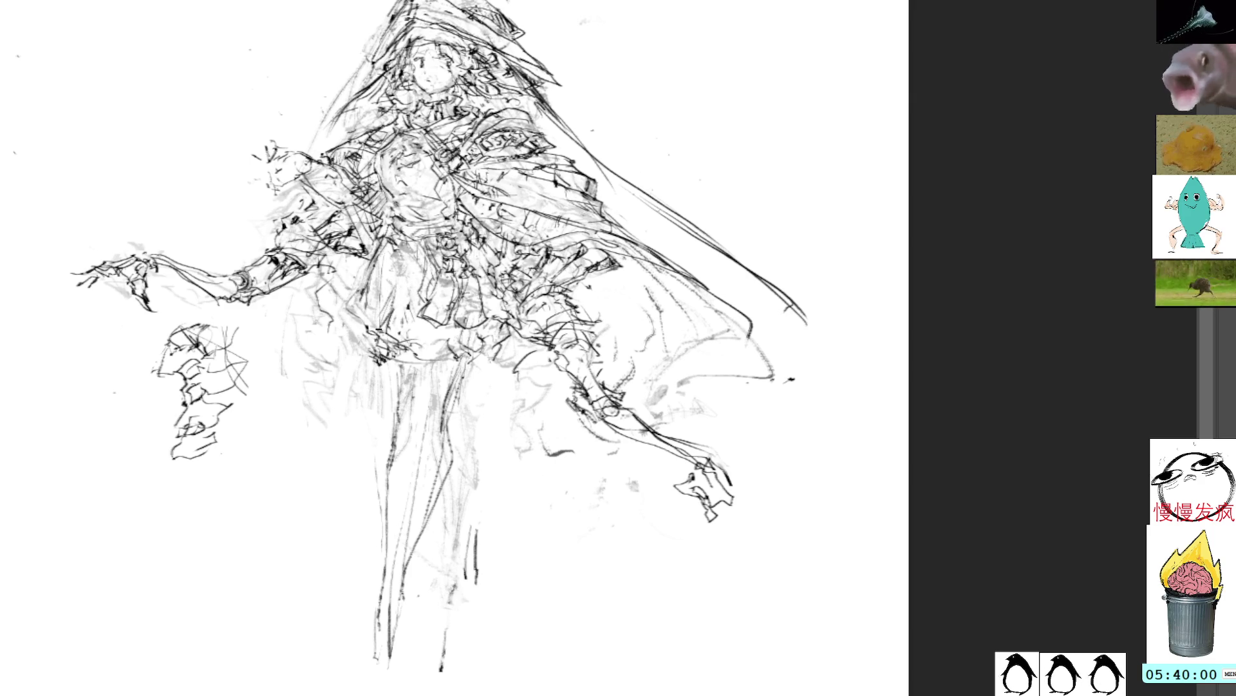
{"action": "mouse_move", "coordinate": [377, 341]}
{"action": "left_mouse_down"}
{"action": "mouse_move", "coordinate": [382, 375]}
{"action": "mouse_move", "coordinate": [387, 338]}
{"action": "mouse_move", "coordinate": [391, 356]}
{"action": "mouse_move", "coordinate": [449, 385]}
{"action": "mouse_move", "coordinate": [463, 364]}
{"action": "mouse_move", "coordinate": [413, 358]}
{"action": "mouse_move", "coordinate": [467, 358]}
{"action": "left_mouse_up"}
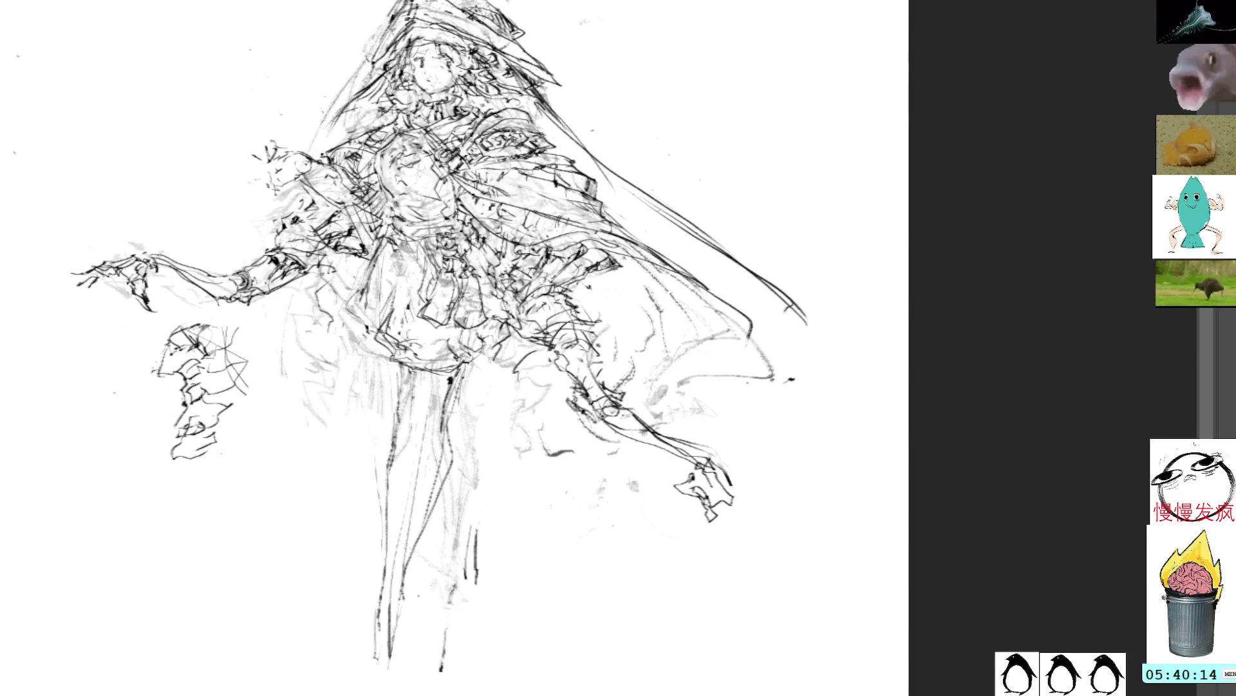
{"action": "mouse_move", "coordinate": [459, 371]}
{"action": "left_mouse_down"}
{"action": "mouse_move", "coordinate": [446, 501]}
{"action": "mouse_move", "coordinate": [433, 460]}
{"action": "left_mouse_up"}
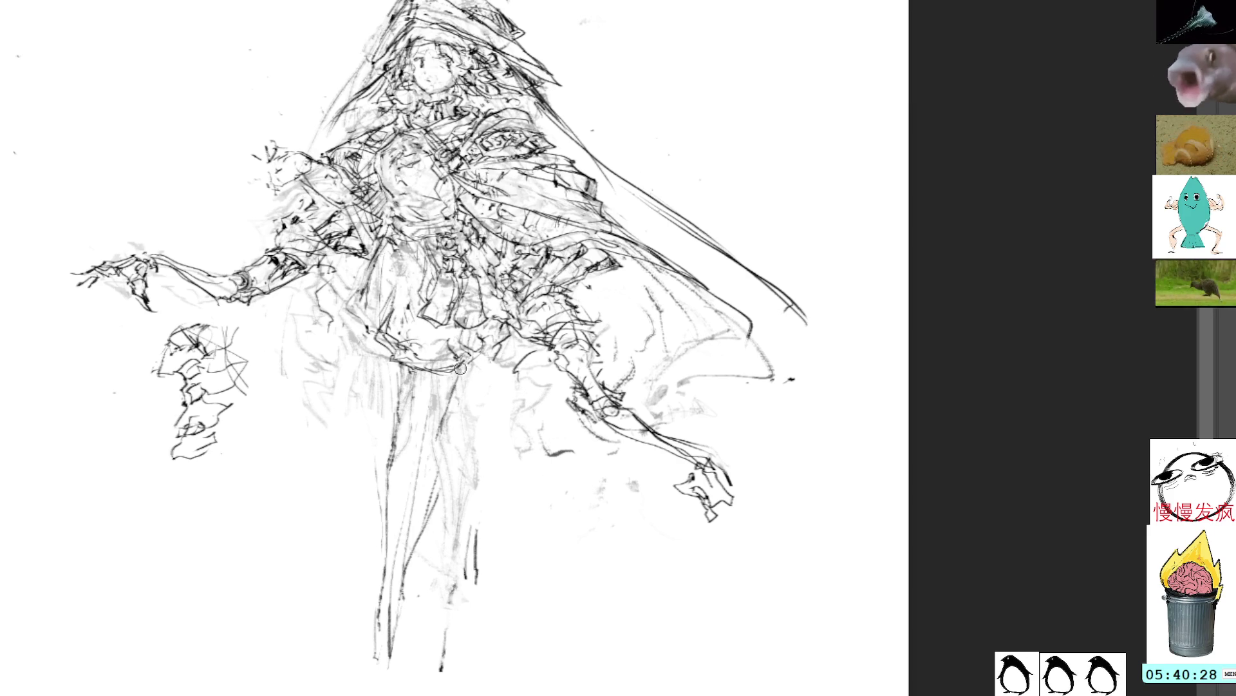
Redraw the left leg contour and a darker, more defined boot at the foot
{"action": "mouse_move", "coordinate": [443, 451]}
{"action": "left_mouse_down"}
{"action": "mouse_move", "coordinate": [407, 586]}
{"action": "mouse_move", "coordinate": [376, 625]}
{"action": "mouse_move", "coordinate": [396, 602]}
{"action": "left_mouse_up"}
{"action": "mouse_move", "coordinate": [387, 598]}
{"action": "left_mouse_down"}
{"action": "mouse_move", "coordinate": [406, 600]}
{"action": "mouse_move", "coordinate": [390, 569]}
{"action": "left_mouse_up"}
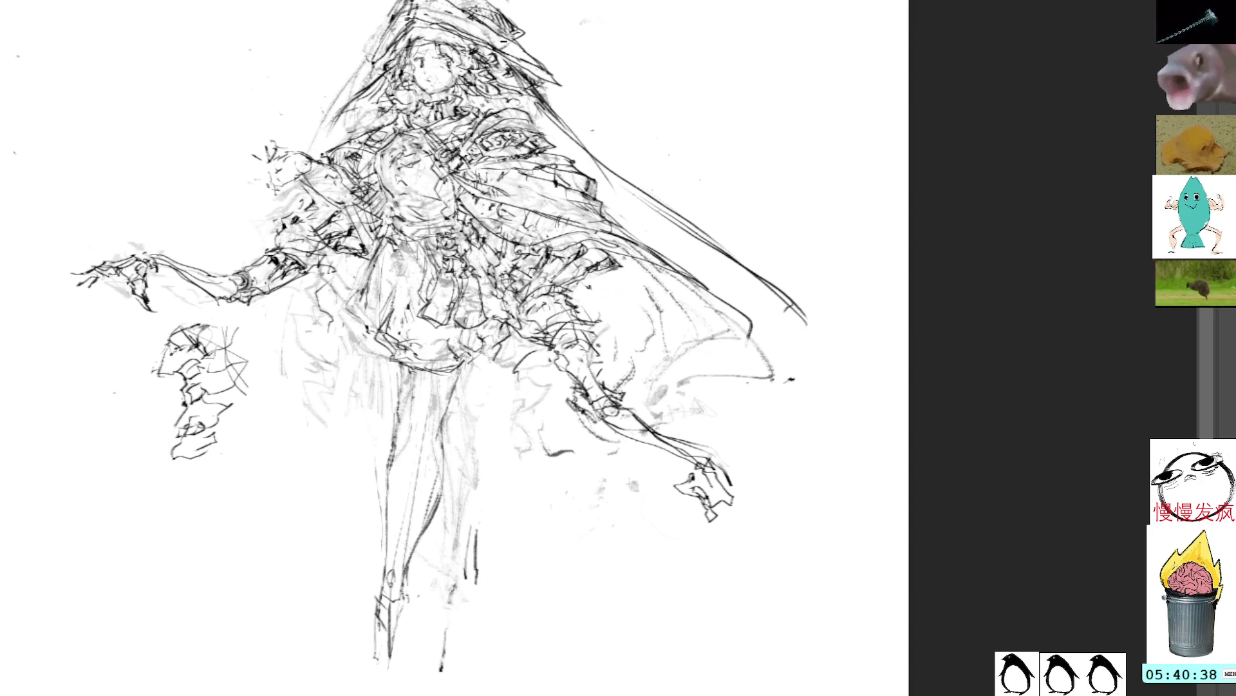
{"action": "mouse_move", "coordinate": [391, 591]}
{"action": "left_mouse_down"}
{"action": "mouse_move", "coordinate": [406, 587]}
{"action": "mouse_move", "coordinate": [368, 639]}
{"action": "mouse_move", "coordinate": [387, 653]}
{"action": "left_mouse_up"}
{"action": "key", "text": "ctrl+z"}
{"action": "mouse_move", "coordinate": [370, 598]}
{"action": "left_mouse_down"}
{"action": "mouse_move", "coordinate": [371, 647]}
{"action": "mouse_move", "coordinate": [393, 658]}
{"action": "mouse_move", "coordinate": [407, 620]}
{"action": "left_mouse_up"}
{"action": "left_click_drag", "start_coordinate": [407, 573], "coordinate": [409, 593]}
{"action": "left_click_drag", "start_coordinate": [387, 542], "coordinate": [374, 591]}
{"action": "left_click_drag", "start_coordinate": [400, 365], "coordinate": [384, 555]}
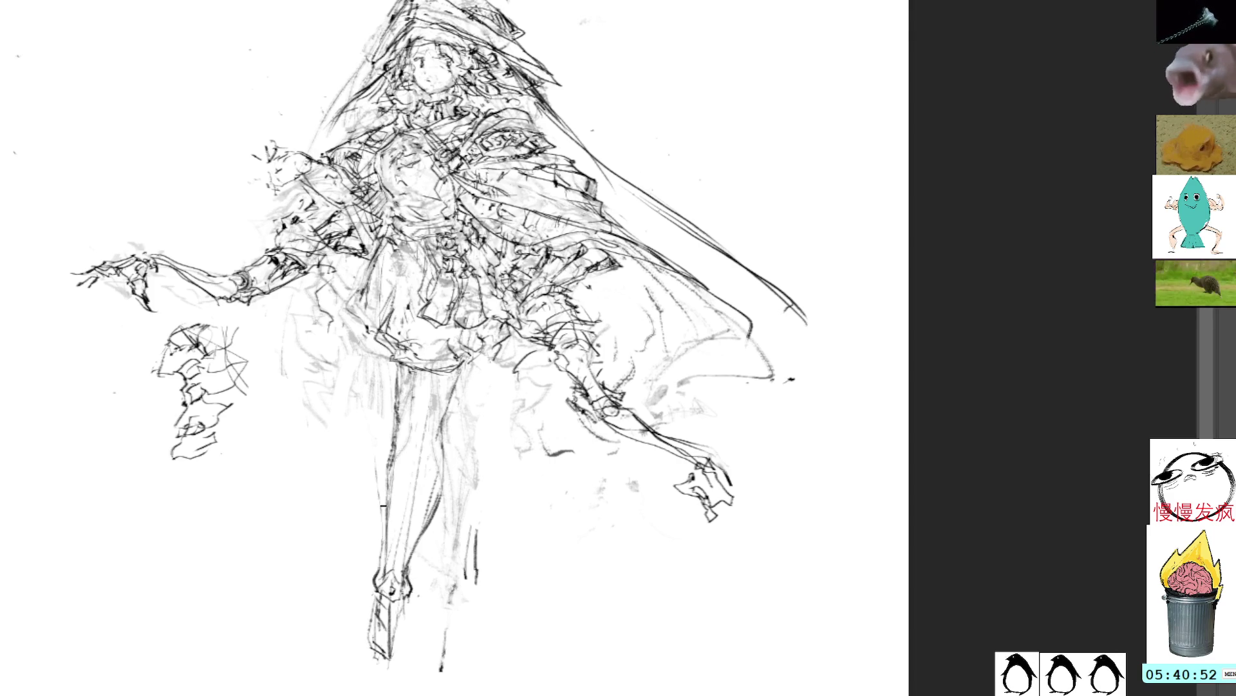
{"action": "left_click_drag", "start_coordinate": [378, 508], "coordinate": [350, 456]}
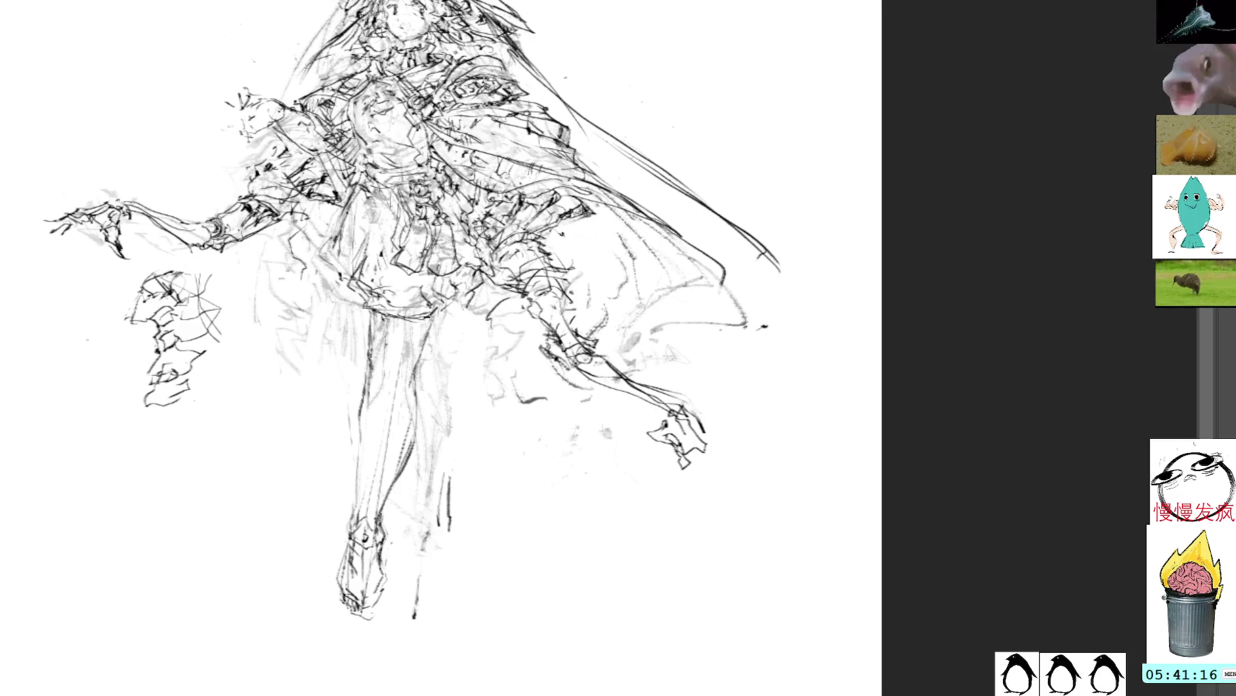
Add faint skirt lines, redraw the inner leg line, mark under the foot, and enclose the boot
{"action": "left_click_drag", "start_coordinate": [322, 251], "coordinate": [359, 325]}
{"action": "mouse_move", "coordinate": [338, 283]}
{"action": "left_mouse_down"}
{"action": "mouse_move", "coordinate": [372, 343]}
{"action": "mouse_move", "coordinate": [437, 396]}
{"action": "mouse_move", "coordinate": [427, 544]}
{"action": "left_mouse_up"}
{"action": "key", "text": "ctrl+z"}
{"action": "key", "text": "ctrl+z"}
{"action": "left_click_drag", "start_coordinate": [418, 387], "coordinate": [405, 463]}
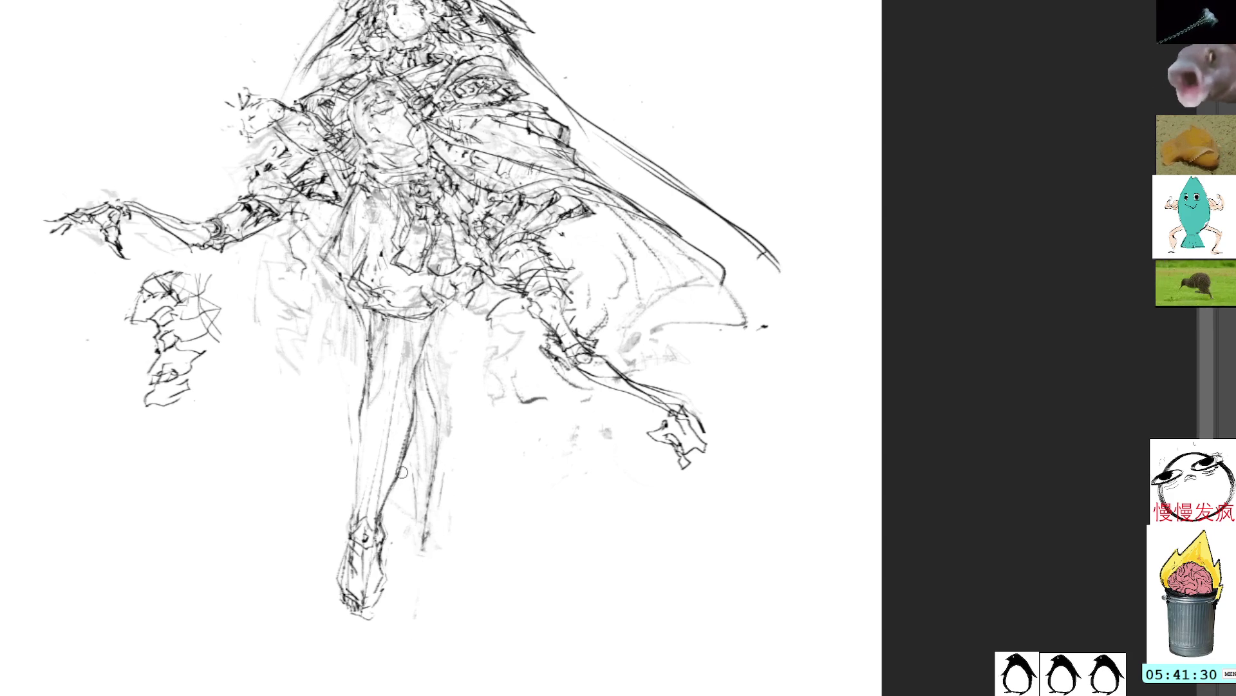
{"action": "left_click_drag", "start_coordinate": [357, 611], "coordinate": [380, 605]}
{"action": "key", "text": "Tab"}
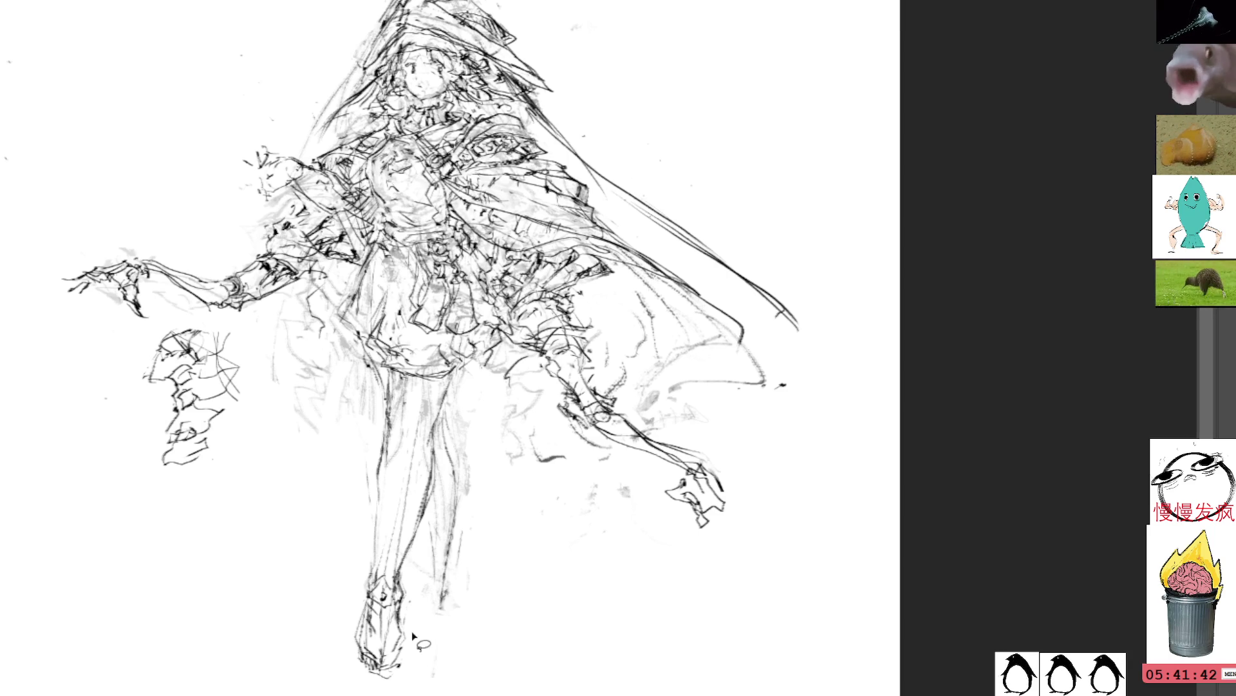
{"action": "mouse_move", "coordinate": [394, 568]}
{"action": "left_mouse_down"}
{"action": "mouse_move", "coordinate": [430, 663]}
{"action": "mouse_move", "coordinate": [422, 634]}
{"action": "left_mouse_up"}
Scale the lassoed foot up slightly, apply the resize, and deselect it
{"action": "key", "text": "ctrl+t"}
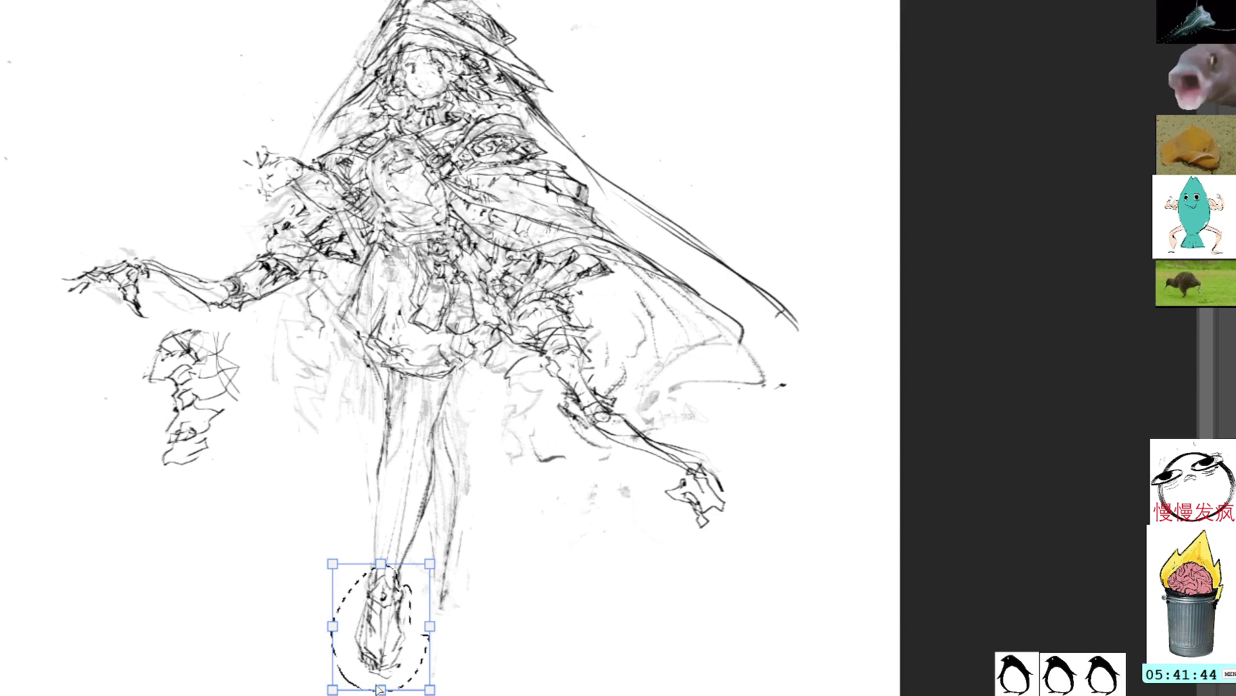
{"action": "left_click_drag", "start_coordinate": [387, 675], "coordinate": [386, 689]}
{"action": "key", "text": "Return"}
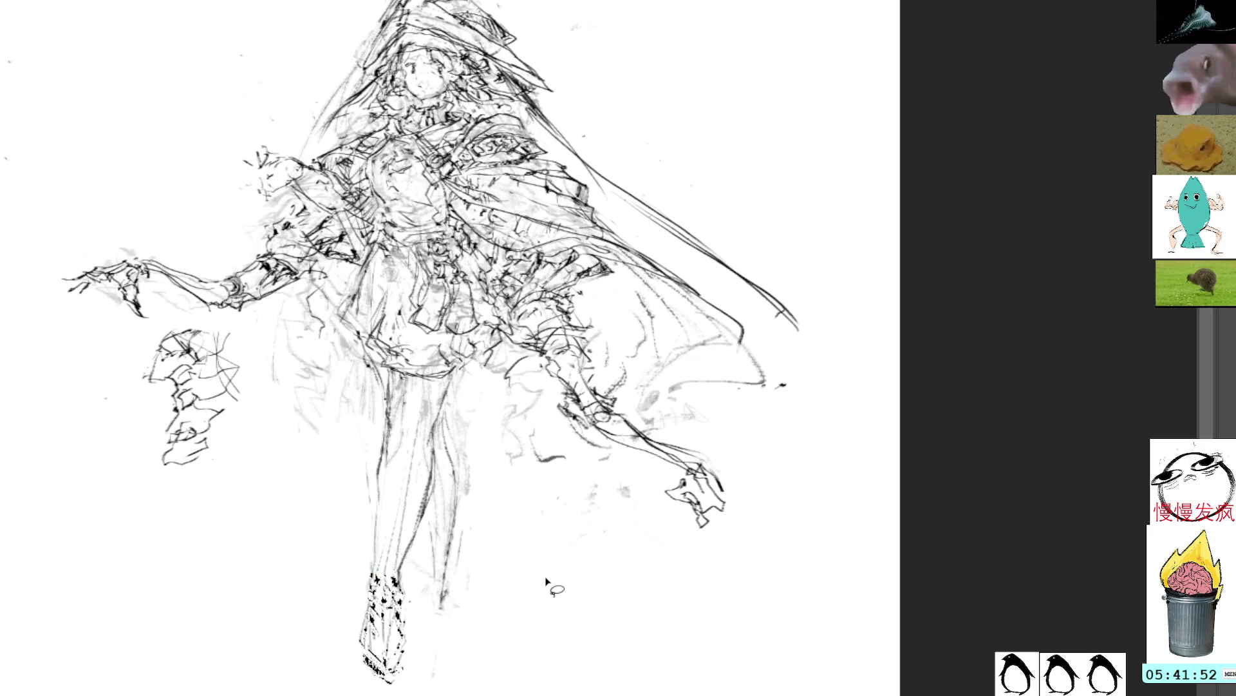
{"action": "key", "text": "ctrl+d"}
Ink a line down the ankle and darken the lower leg's left contour in pencil
{"action": "left_click_drag", "start_coordinate": [480, 545], "coordinate": [483, 390]}
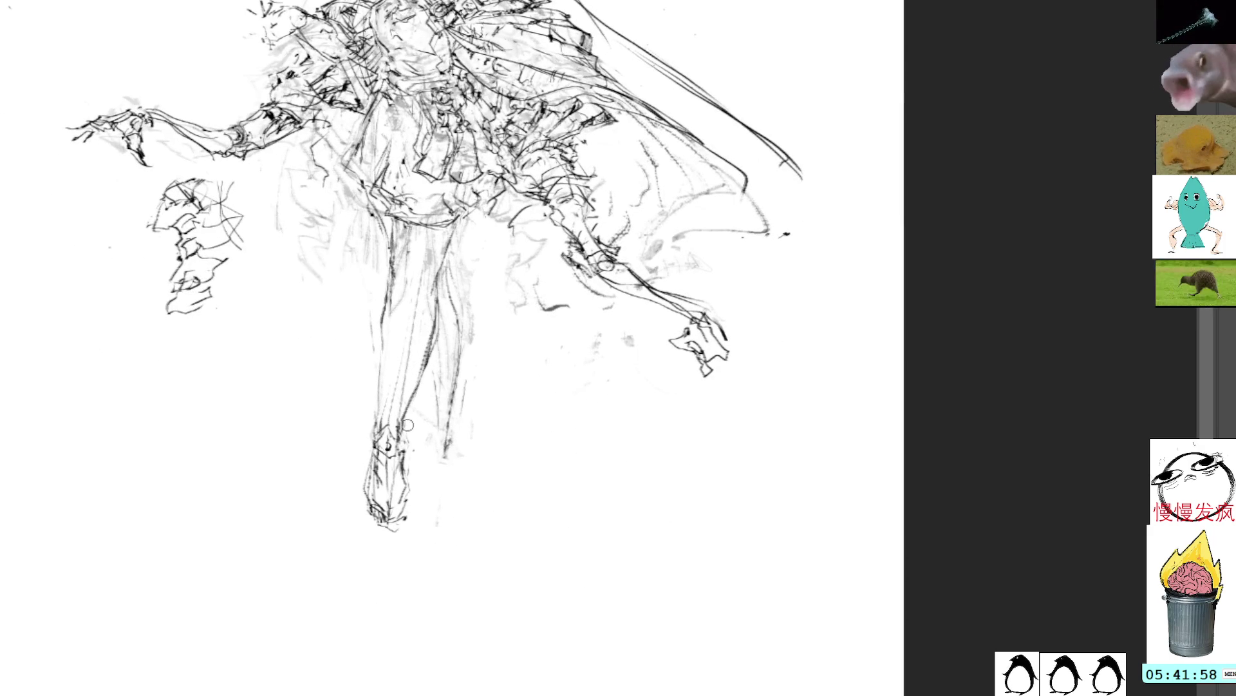
{"action": "left_click_drag", "start_coordinate": [405, 425], "coordinate": [408, 451]}
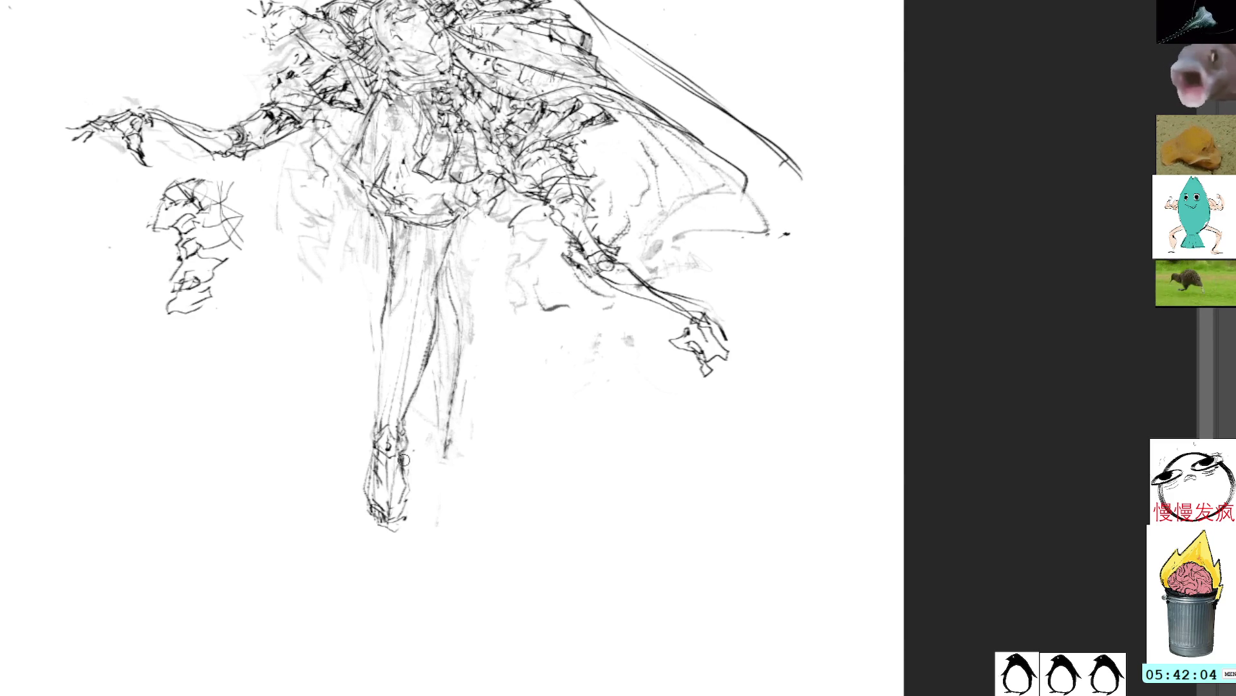
{"action": "left_click_drag", "start_coordinate": [409, 455], "coordinate": [404, 482]}
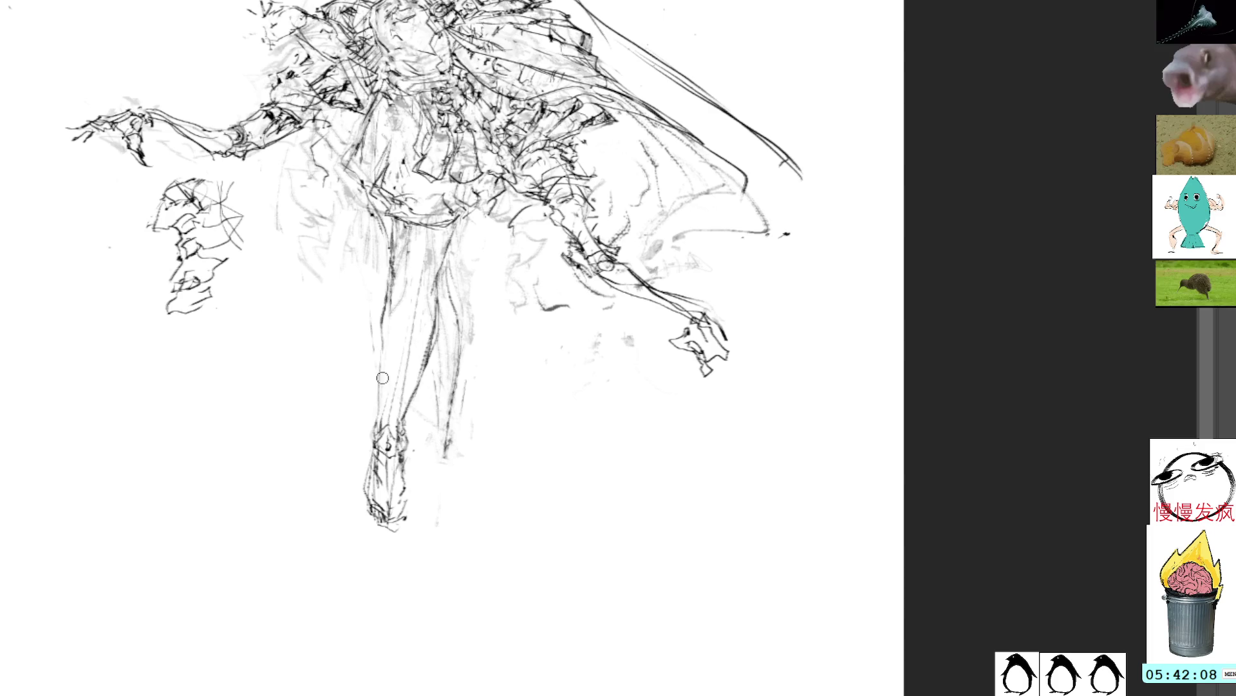
{"action": "left_click_drag", "start_coordinate": [375, 389], "coordinate": [371, 425]}
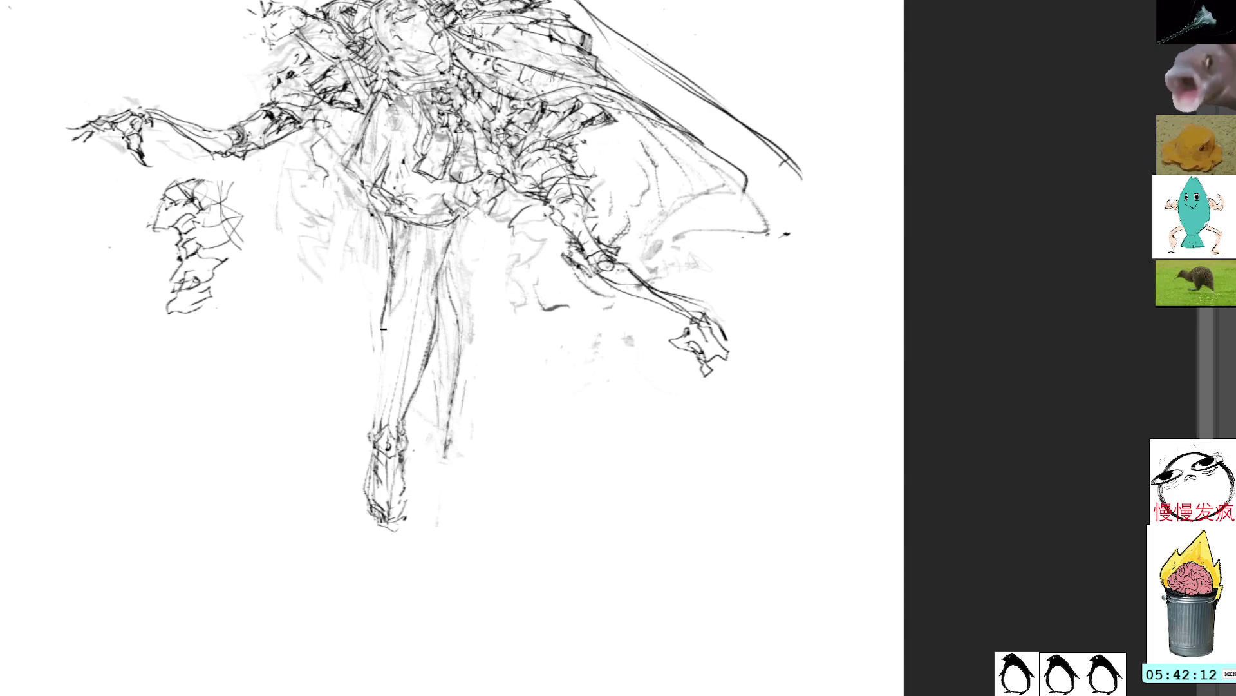
{"action": "left_click_drag", "start_coordinate": [378, 334], "coordinate": [373, 443]}
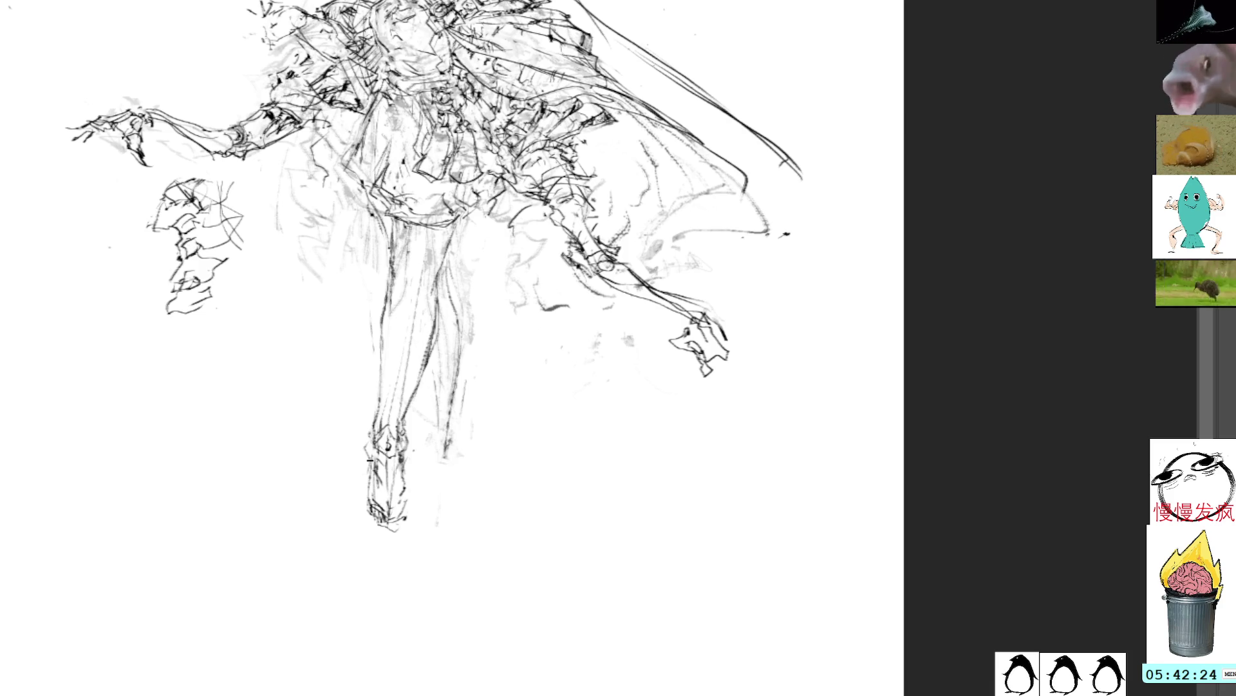
{"action": "left_click_drag", "start_coordinate": [548, 202], "coordinate": [579, 340]}
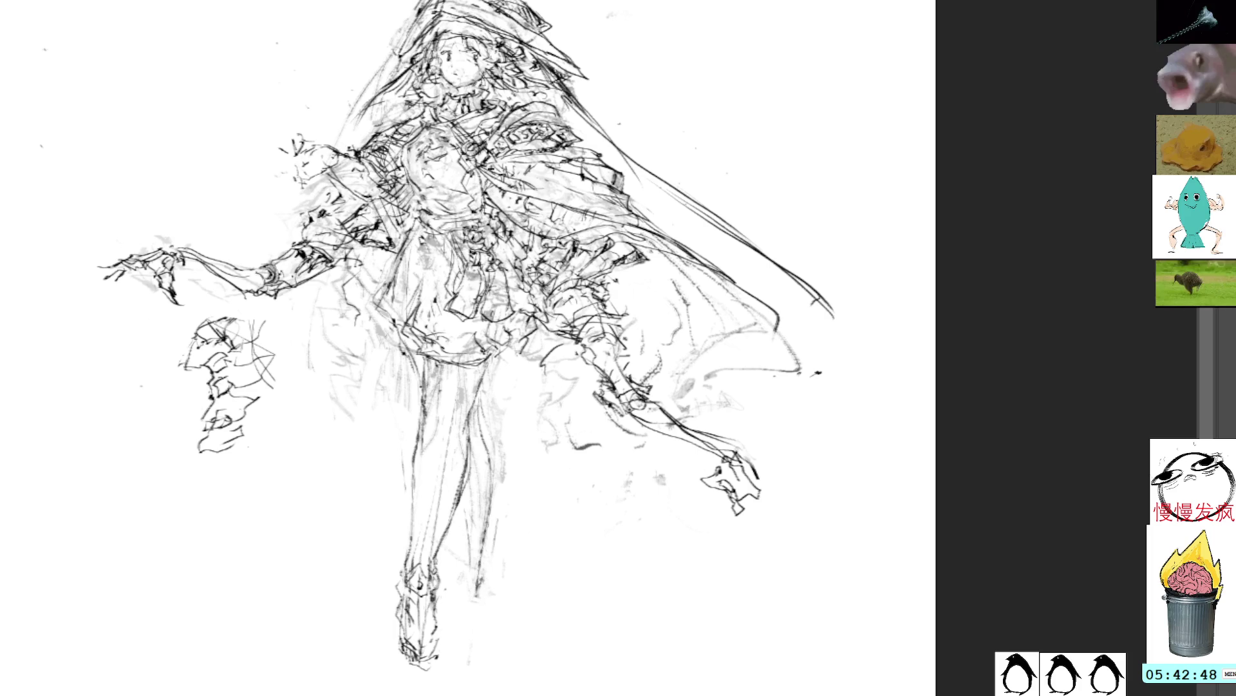
{"action": "mouse_move", "coordinate": [558, 224]}
{"action": "left_mouse_down"}
{"action": "mouse_move", "coordinate": [594, 221]}
{"action": "mouse_move", "coordinate": [634, 245]}
{"action": "left_mouse_up"}
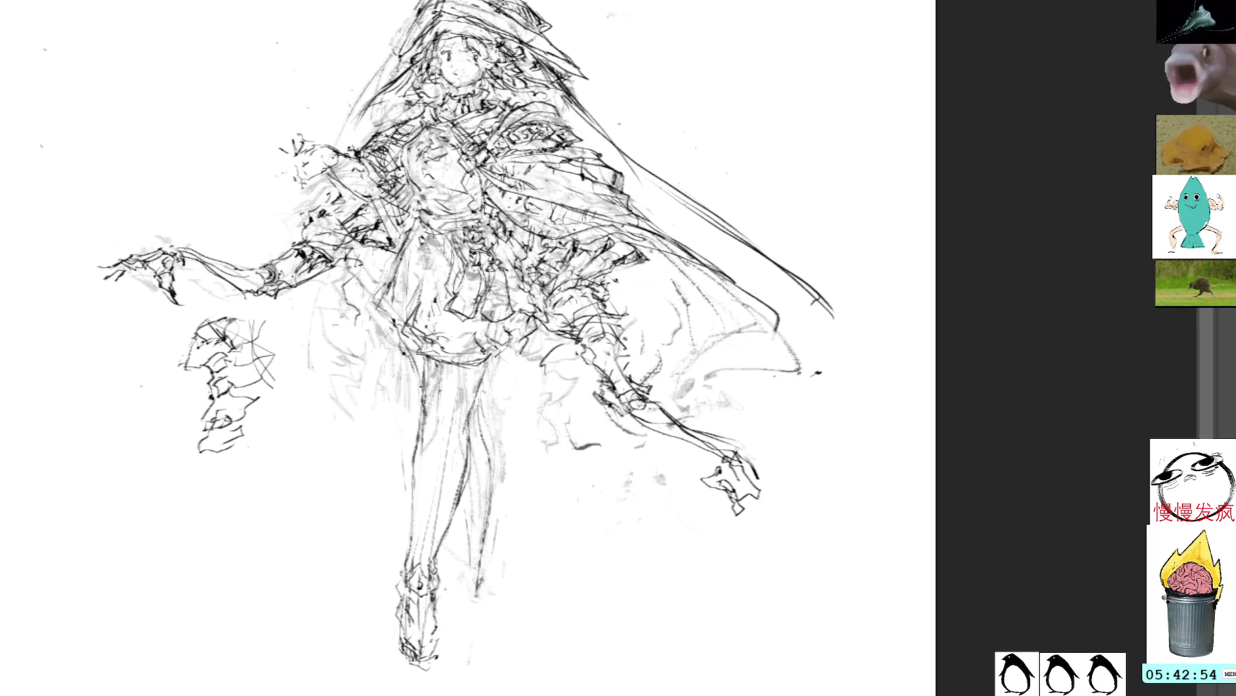
{"action": "left_click_drag", "start_coordinate": [696, 8], "coordinate": [681, 41]}
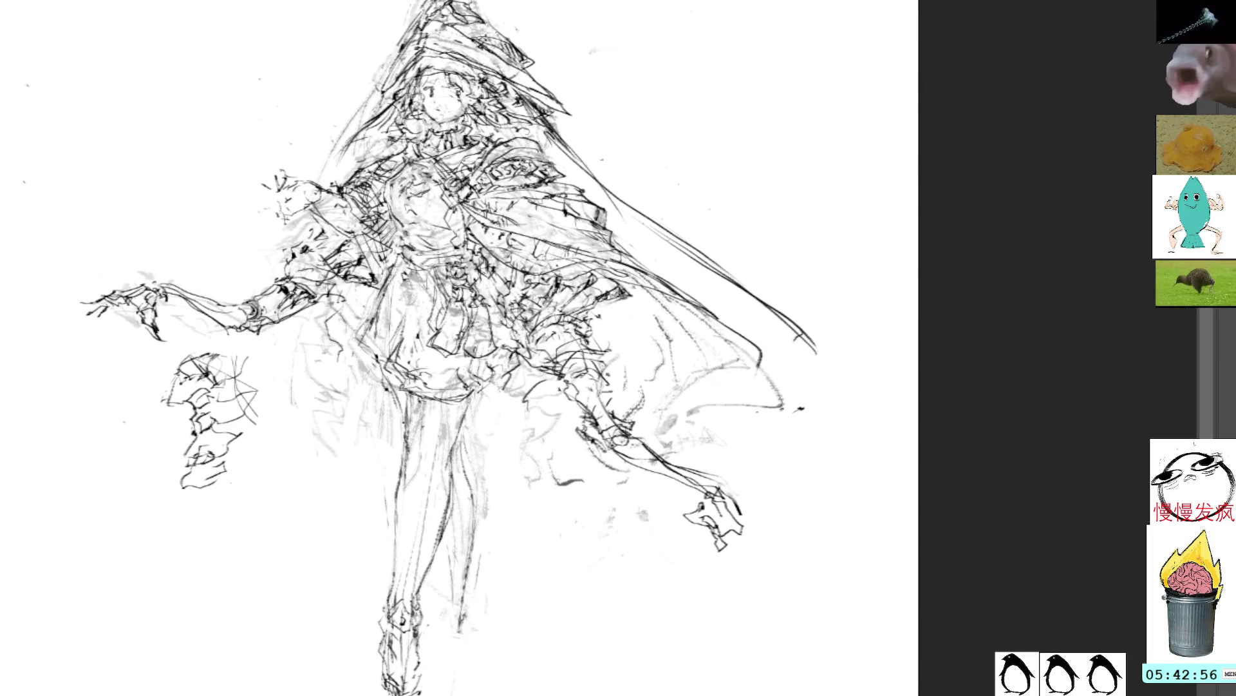
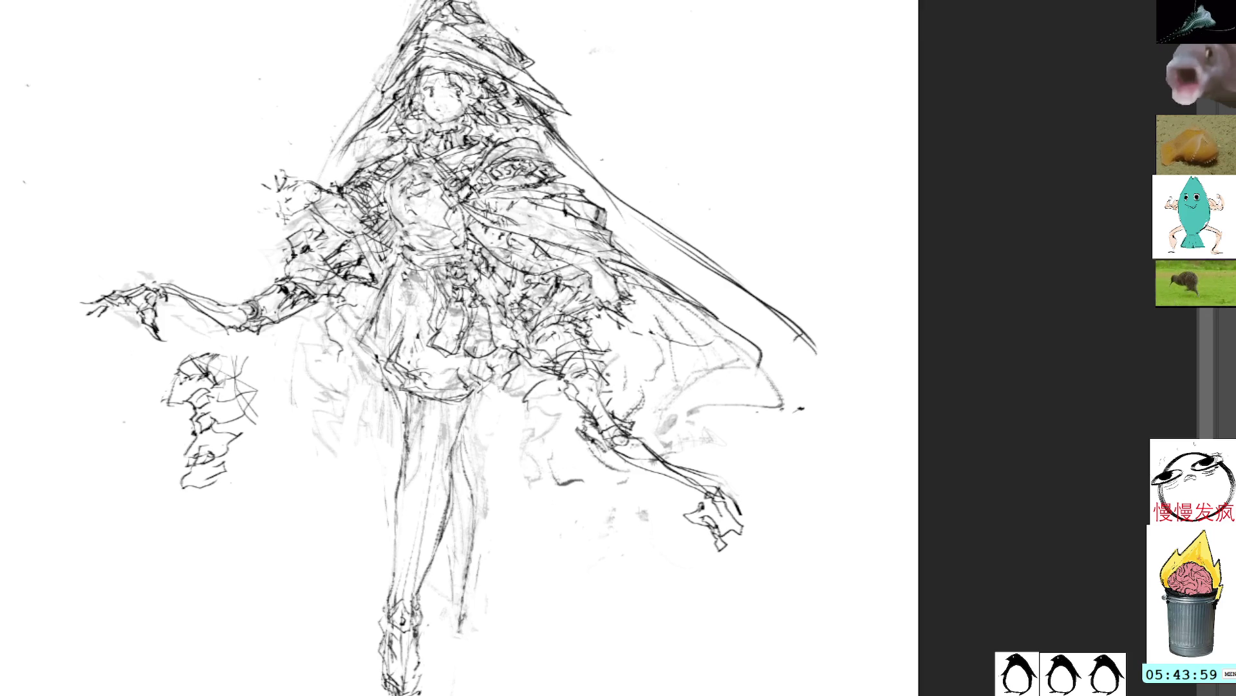
Darken the pencil lines on the left skirt, lasso the stray strokes and deselect
{"action": "mouse_move", "coordinate": [354, 300]}
{"action": "left_mouse_down"}
{"action": "mouse_move", "coordinate": [297, 396]}
{"action": "mouse_move", "coordinate": [334, 430]}
{"action": "mouse_move", "coordinate": [319, 398]}
{"action": "left_mouse_up"}
{"action": "left_click_drag", "start_coordinate": [355, 309], "coordinate": [322, 394]}
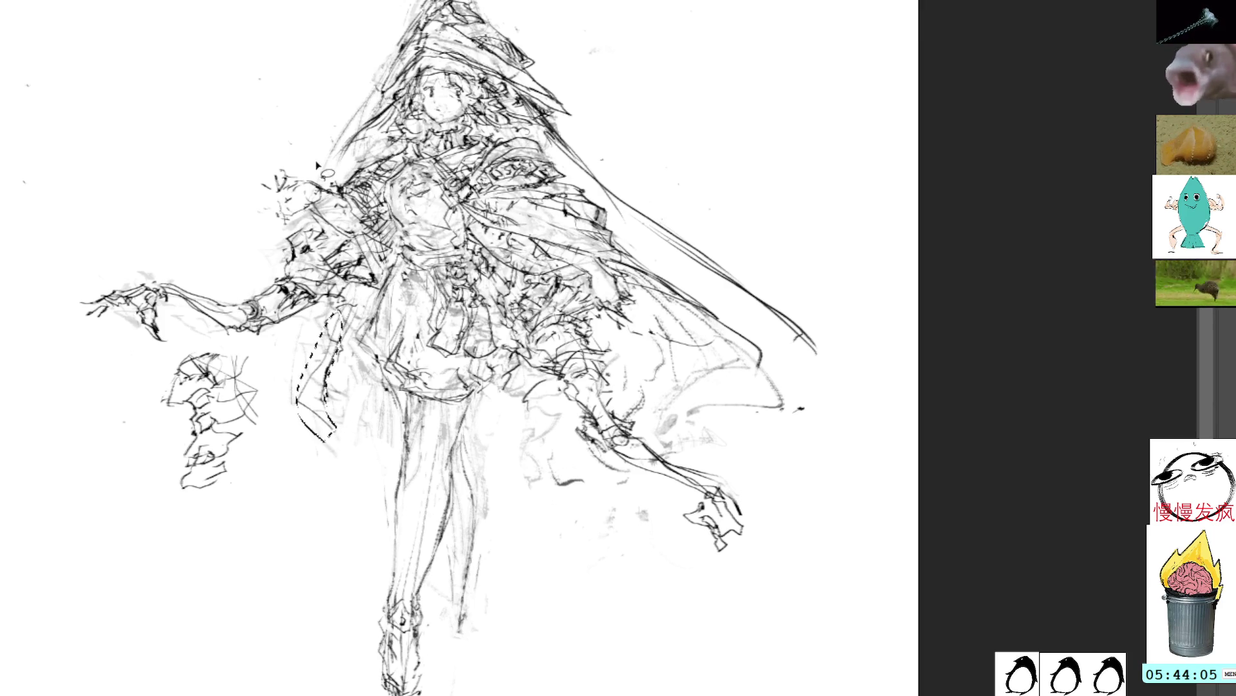
{"action": "left_click_drag", "start_coordinate": [325, 440], "coordinate": [334, 322]}
{"action": "key", "text": "ctrl+d"}
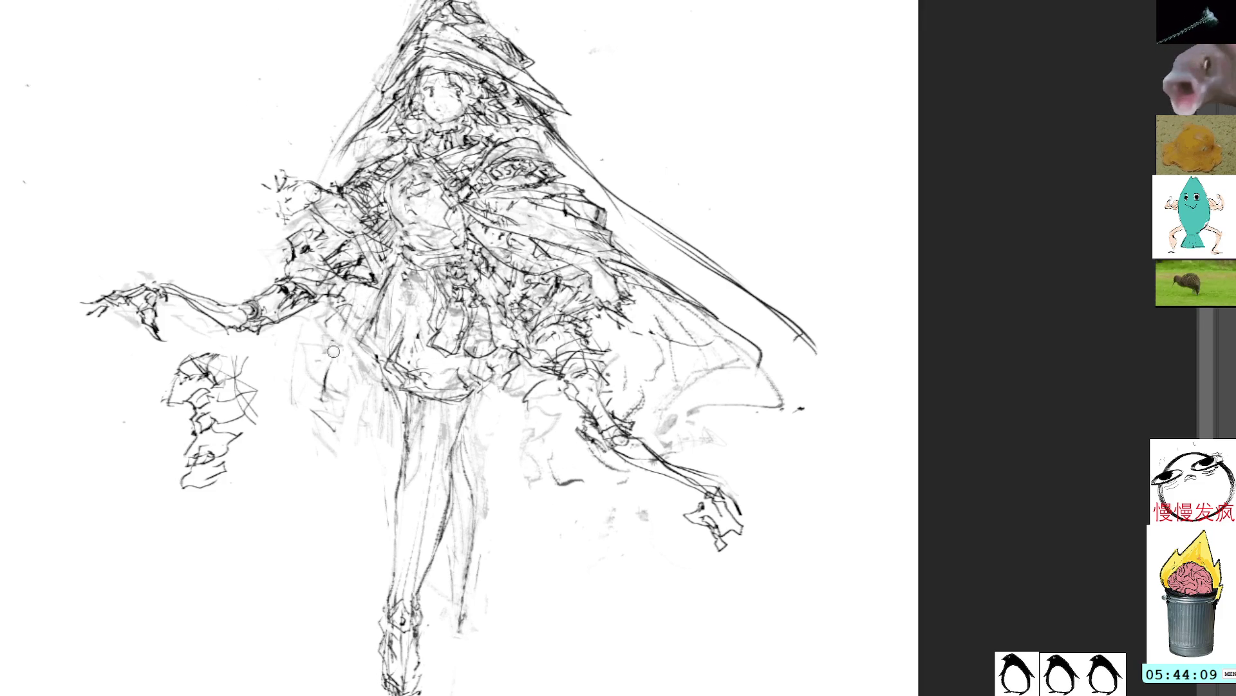
Redraw the left skirt's fold line and the lower hem curve
{"action": "left_click_drag", "start_coordinate": [353, 431], "coordinate": [356, 311]}
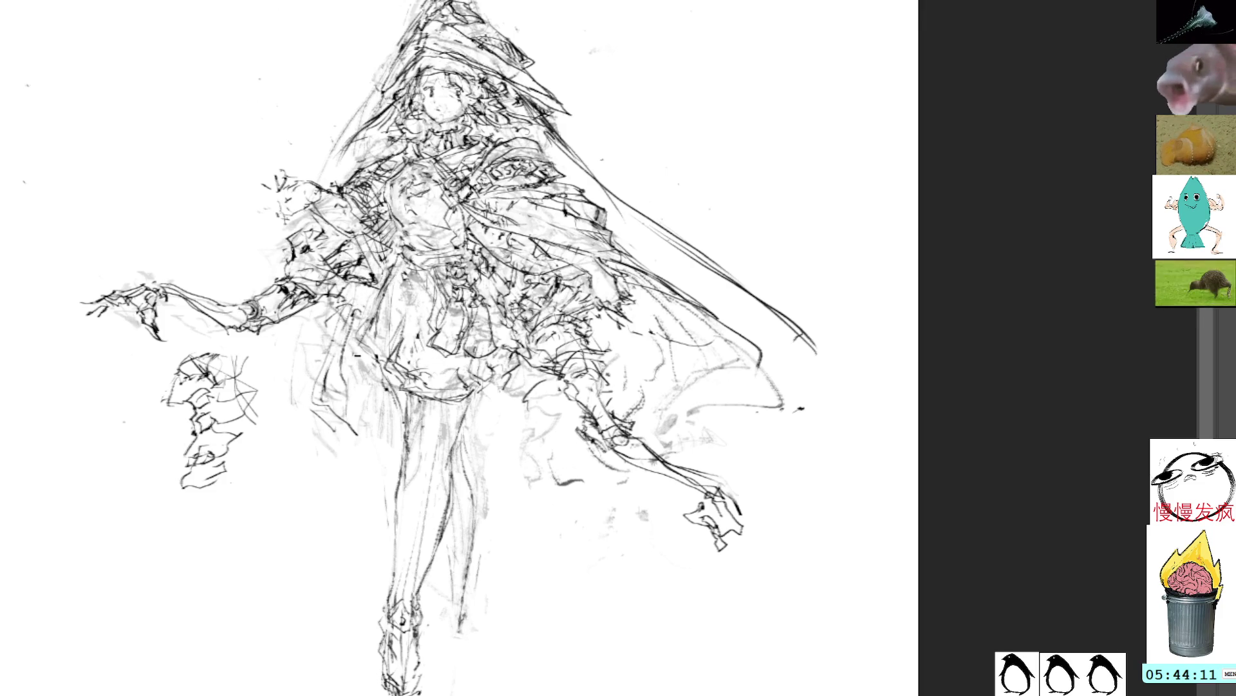
{"action": "left_click_drag", "start_coordinate": [356, 386], "coordinate": [340, 442]}
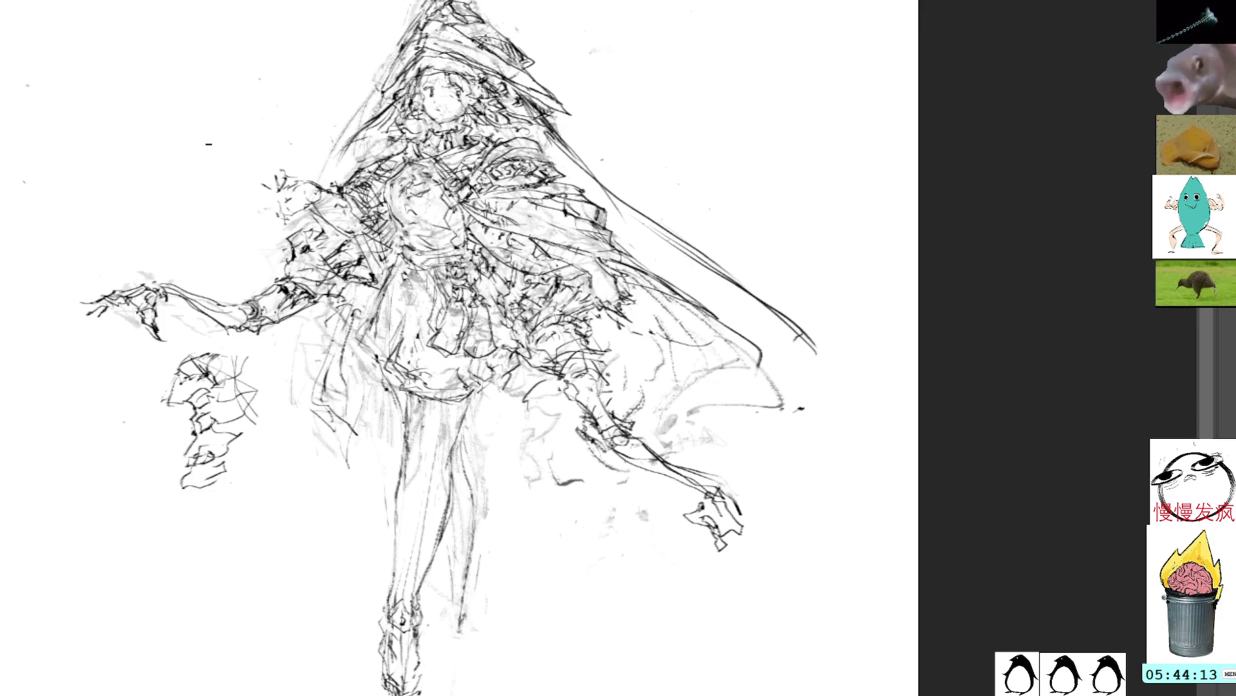
{"action": "mouse_move", "coordinate": [326, 390]}
{"action": "left_mouse_down"}
{"action": "mouse_move", "coordinate": [307, 407]}
{"action": "mouse_move", "coordinate": [350, 446]}
{"action": "mouse_move", "coordinate": [394, 426]}
{"action": "mouse_move", "coordinate": [392, 403]}
{"action": "left_mouse_up"}
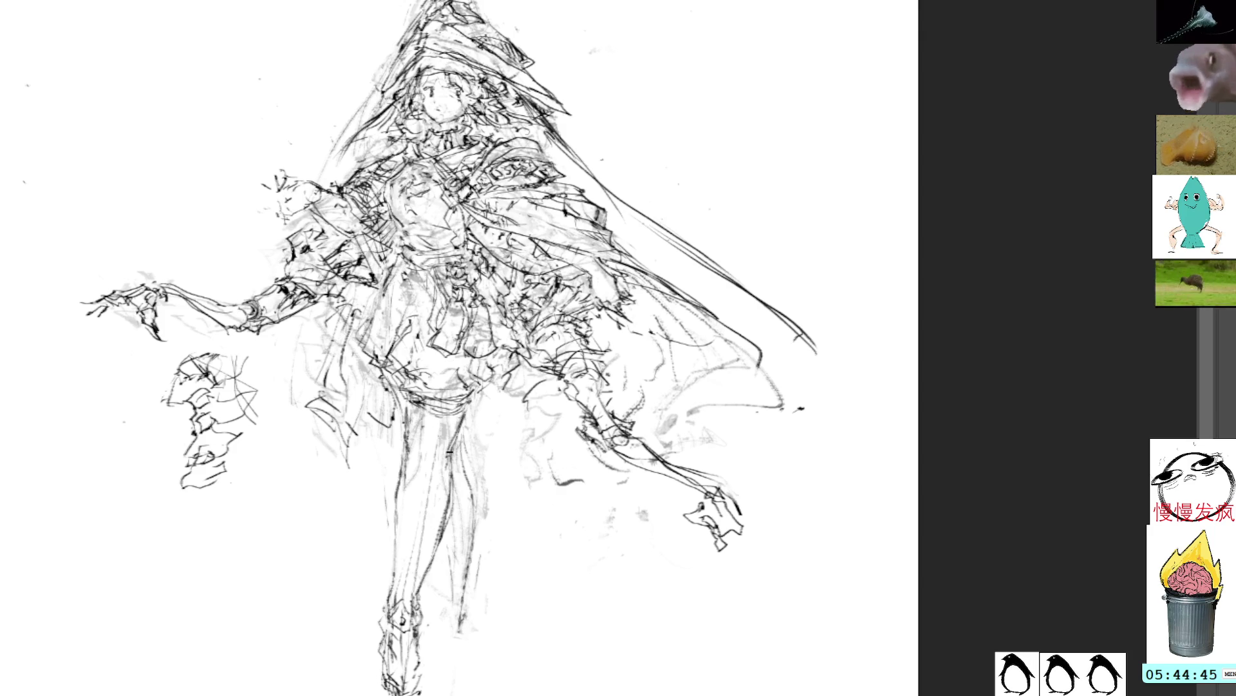
{"action": "left_click_drag", "start_coordinate": [739, 247], "coordinate": [708, 300]}
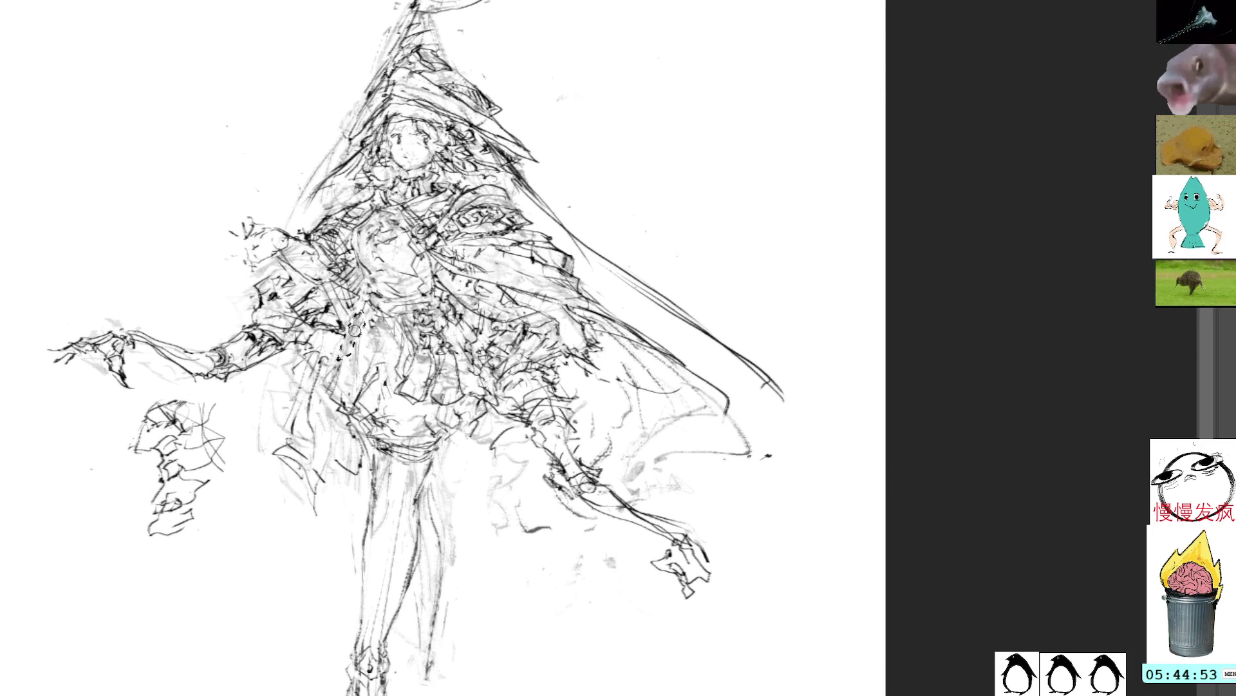
Add short pencil strokes to the skirt folds and recentre on the hat's flagged tip
{"action": "mouse_move", "coordinate": [347, 344]}
{"action": "left_mouse_down"}
{"action": "mouse_move", "coordinate": [357, 389]}
{"action": "mouse_move", "coordinate": [341, 389]}
{"action": "mouse_move", "coordinate": [357, 403]}
{"action": "mouse_move", "coordinate": [347, 390]}
{"action": "mouse_move", "coordinate": [387, 361]}
{"action": "mouse_move", "coordinate": [341, 418]}
{"action": "left_mouse_up"}
{"action": "mouse_move", "coordinate": [361, 383]}
{"action": "left_mouse_down"}
{"action": "mouse_move", "coordinate": [339, 409]}
{"action": "mouse_move", "coordinate": [359, 378]}
{"action": "left_mouse_up"}
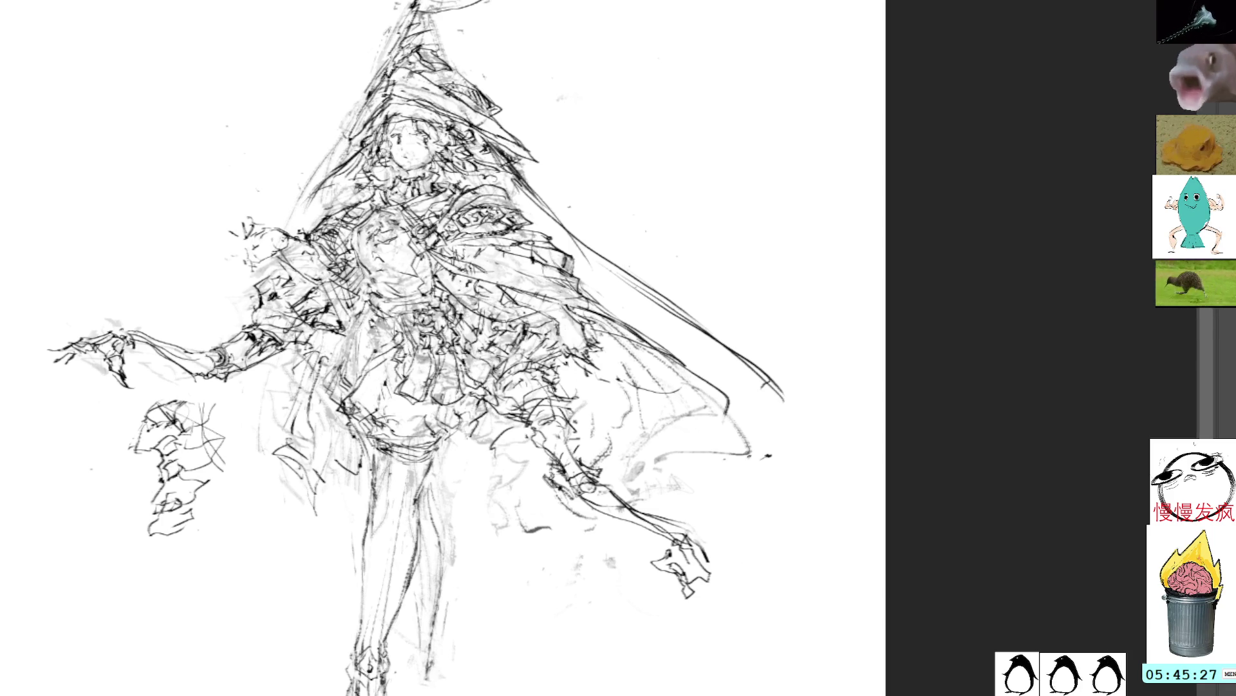
{"action": "left_click_drag", "start_coordinate": [525, 251], "coordinate": [476, 239]}
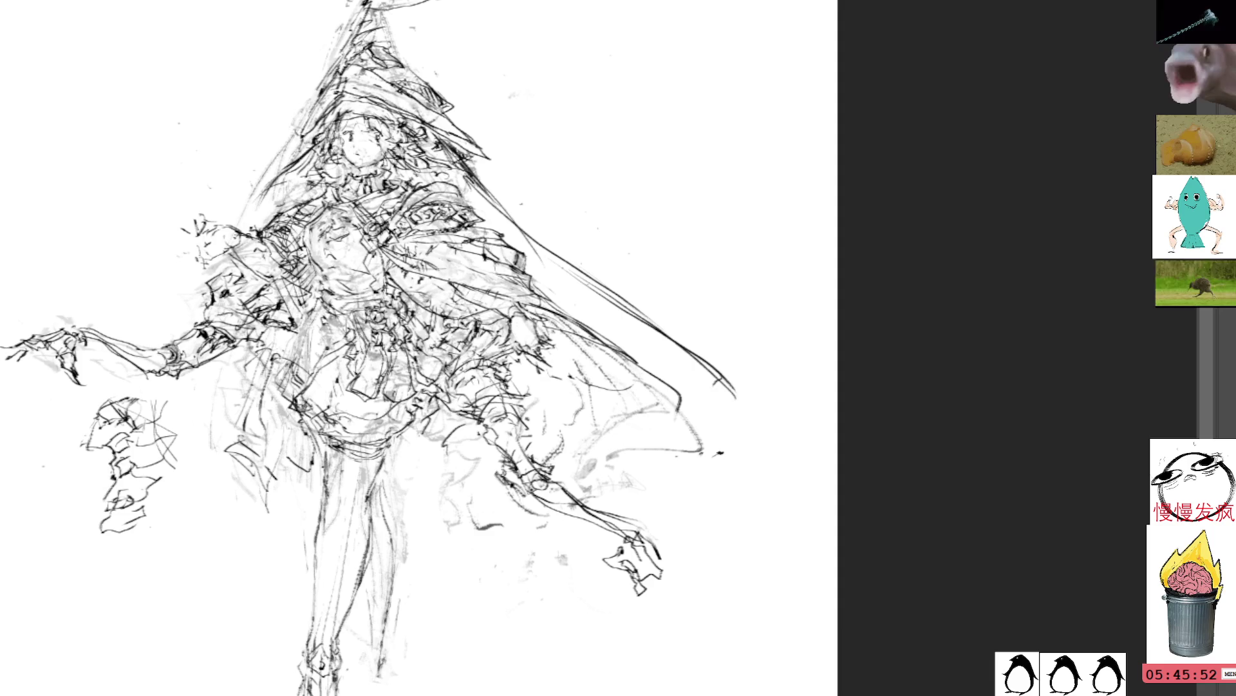
{"action": "left_click_drag", "start_coordinate": [573, 169], "coordinate": [704, 278]}
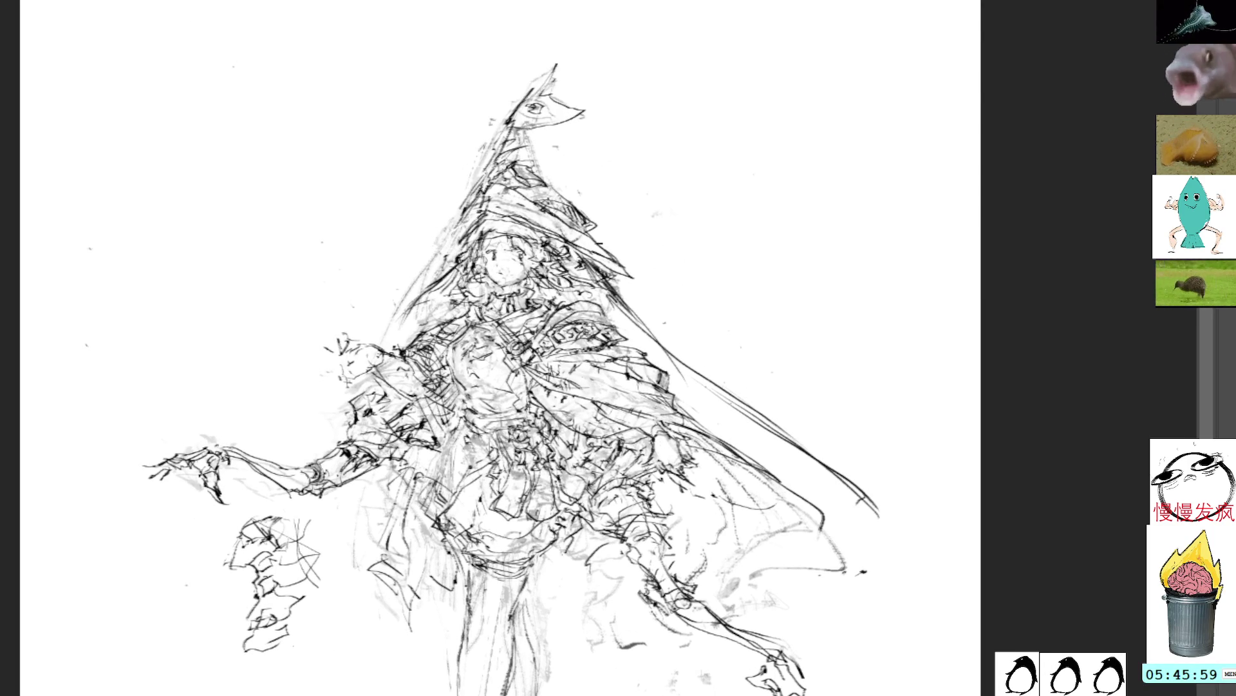
Sketch faint lines along the hood's left edge and darken the hat brim
{"action": "left_click_drag", "start_coordinate": [467, 207], "coordinate": [433, 257]}
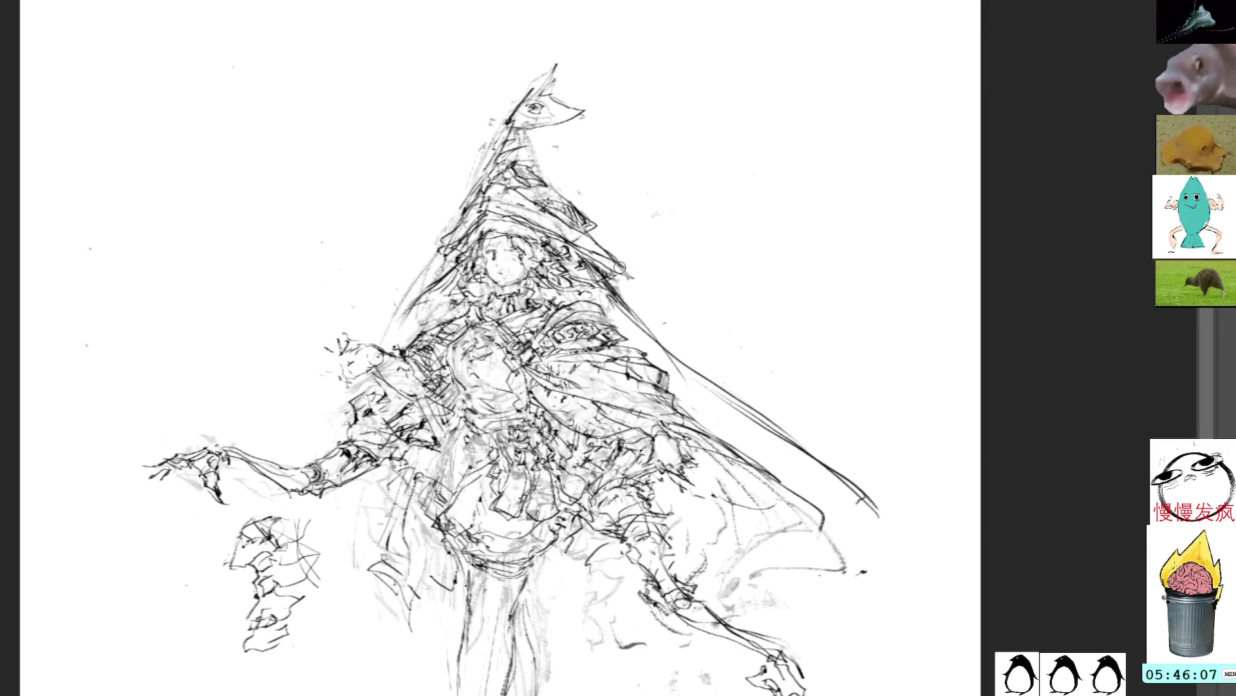
{"action": "mouse_move", "coordinate": [623, 265]}
{"action": "left_mouse_down"}
{"action": "mouse_move", "coordinate": [589, 235]}
{"action": "mouse_move", "coordinate": [628, 267]}
{"action": "mouse_move", "coordinate": [625, 287]}
{"action": "left_mouse_up"}
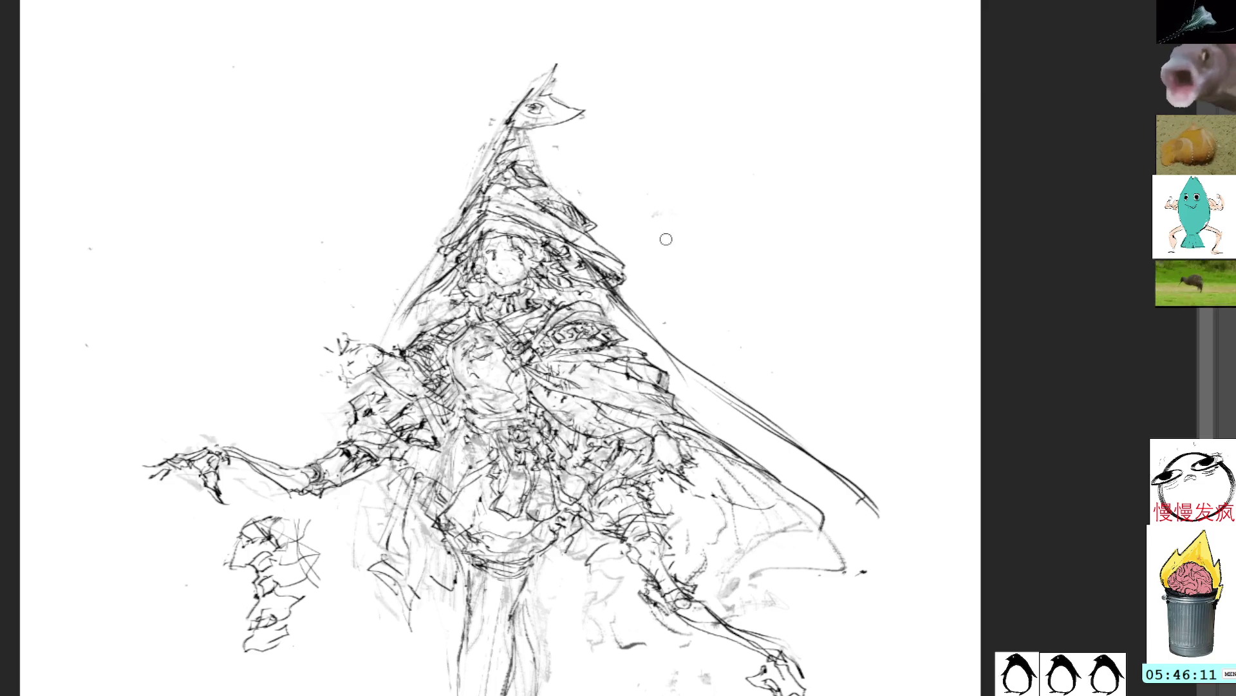
{"action": "mouse_move", "coordinate": [658, 95]}
{"action": "left_mouse_down"}
{"action": "mouse_move", "coordinate": [648, 33]}
{"action": "mouse_move", "coordinate": [658, 52]}
{"action": "left_mouse_up"}
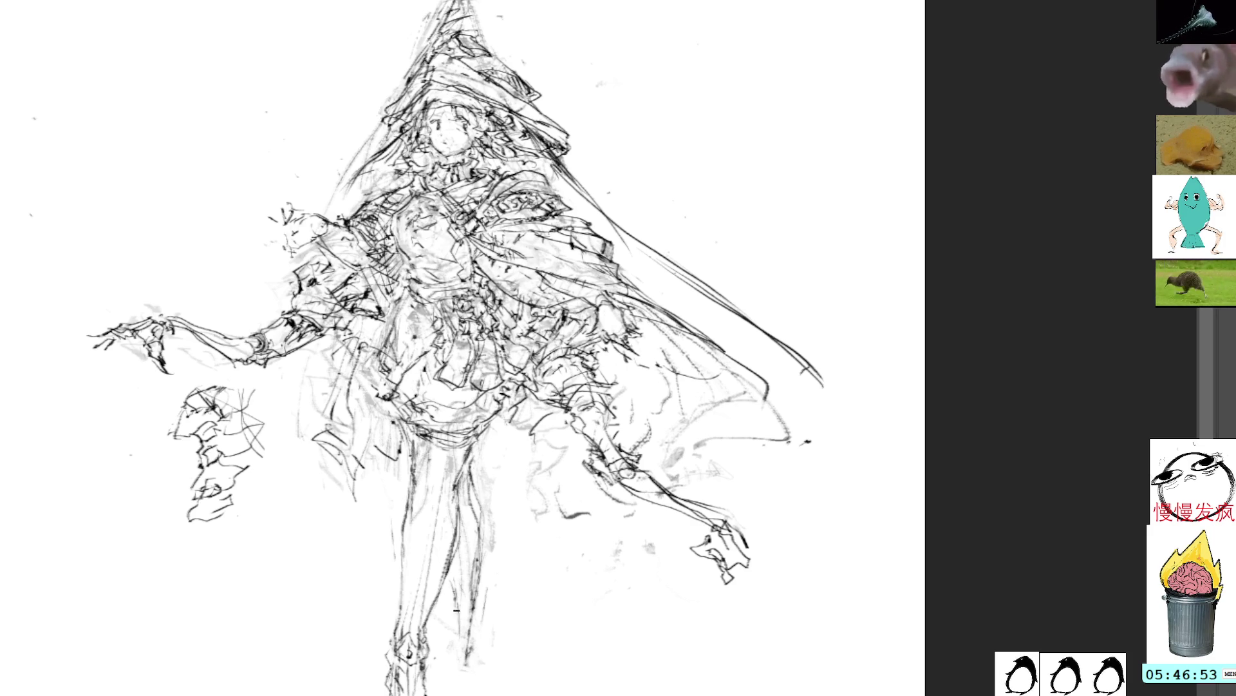
Redraw the lower leg and knee lines and add dark accents on the left shoulder
{"action": "left_click_drag", "start_coordinate": [482, 610], "coordinate": [473, 650]}
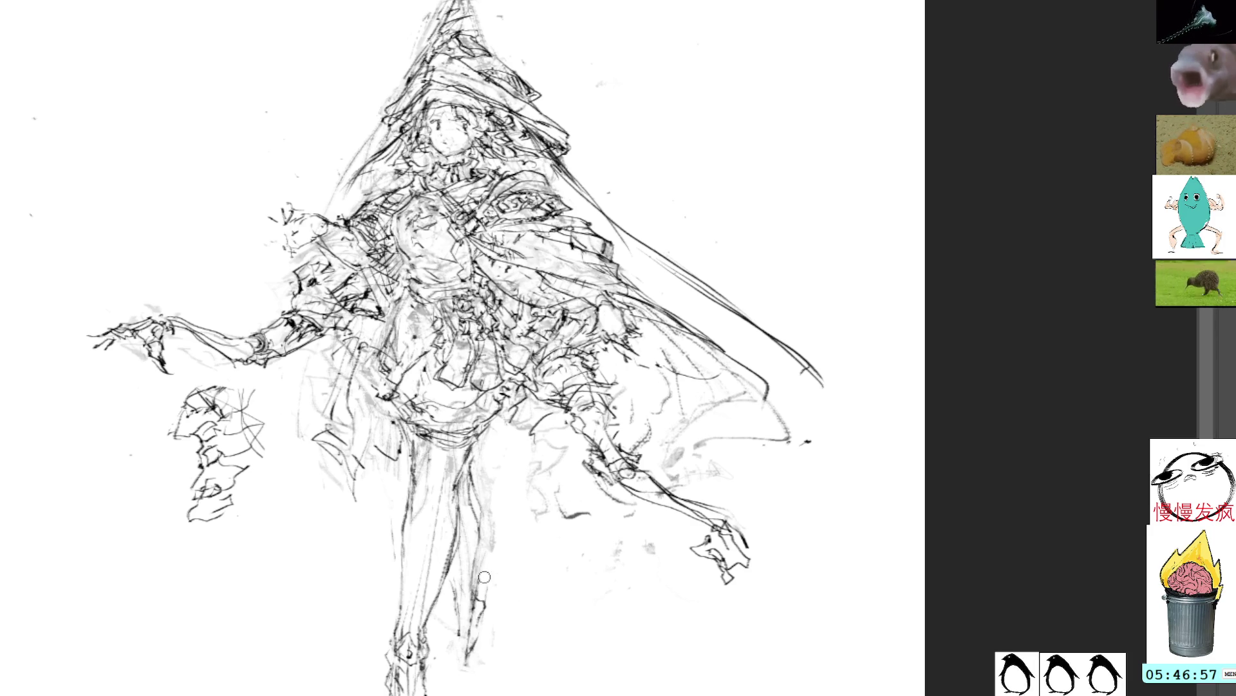
{"action": "left_click_drag", "start_coordinate": [481, 601], "coordinate": [493, 531]}
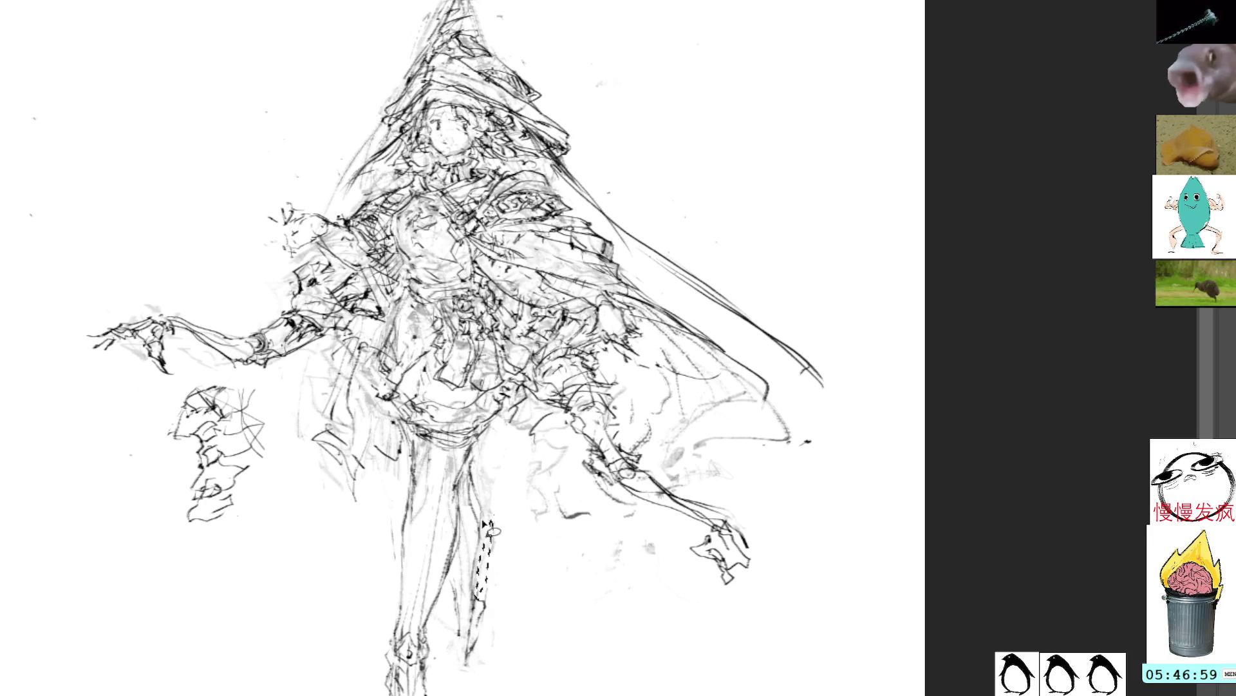
{"action": "key", "text": "ctrl+d"}
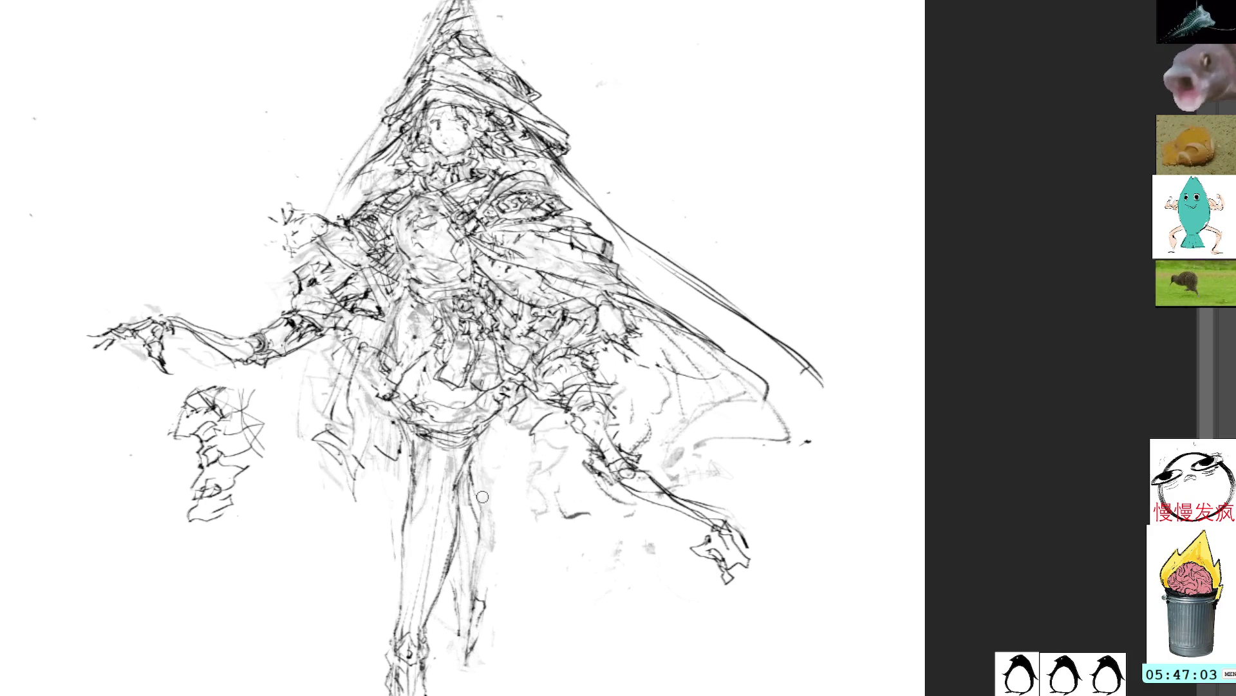
{"action": "mouse_move", "coordinate": [474, 565]}
{"action": "left_mouse_down"}
{"action": "mouse_move", "coordinate": [474, 605]}
{"action": "mouse_move", "coordinate": [464, 615]}
{"action": "mouse_move", "coordinate": [457, 600]}
{"action": "mouse_move", "coordinate": [481, 599]}
{"action": "left_mouse_up"}
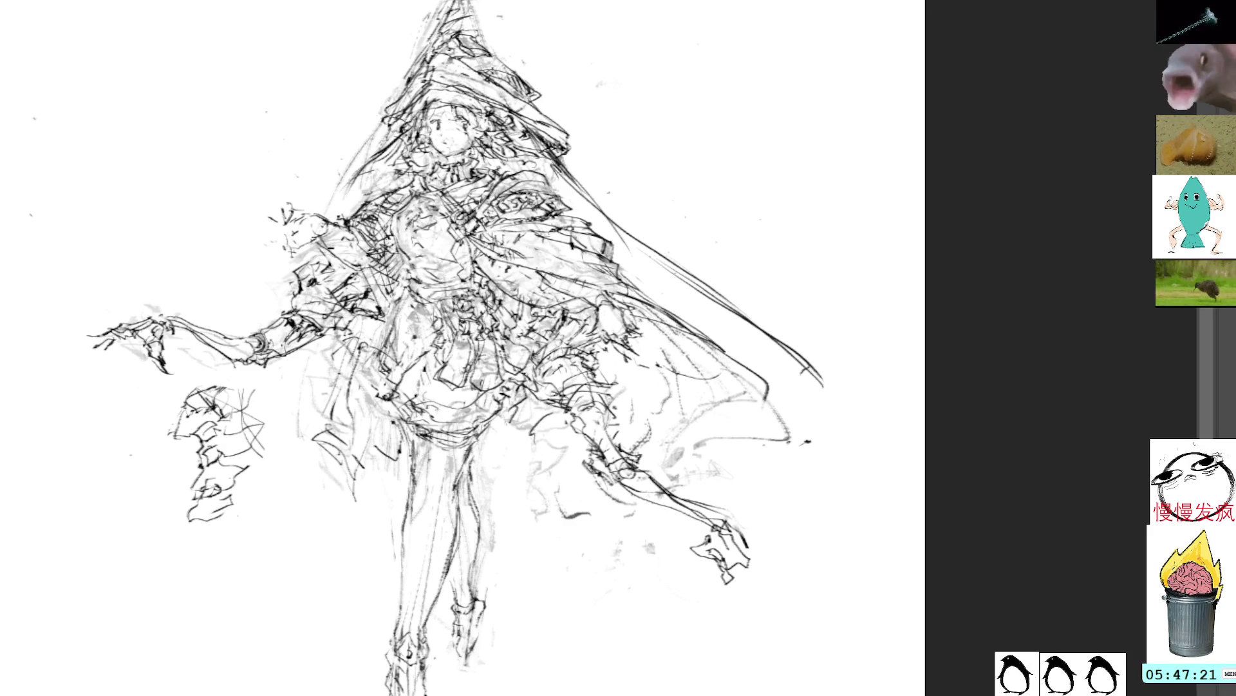
{"action": "left_click_drag", "start_coordinate": [329, 246], "coordinate": [373, 268]}
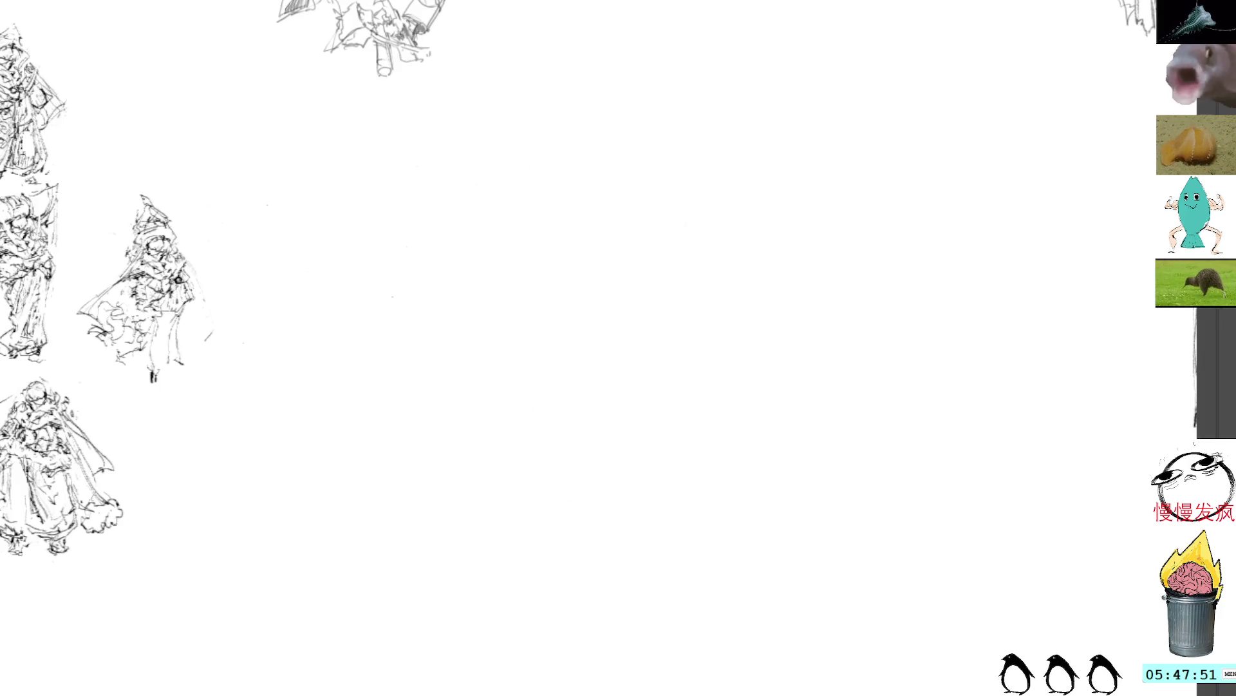
Sketch a small round-headed figure with neck and shoulders right of the thumbnails
{"action": "scroll", "coordinate": [502, 198], "scroll_direction": "left", "scroll_amount": 5}
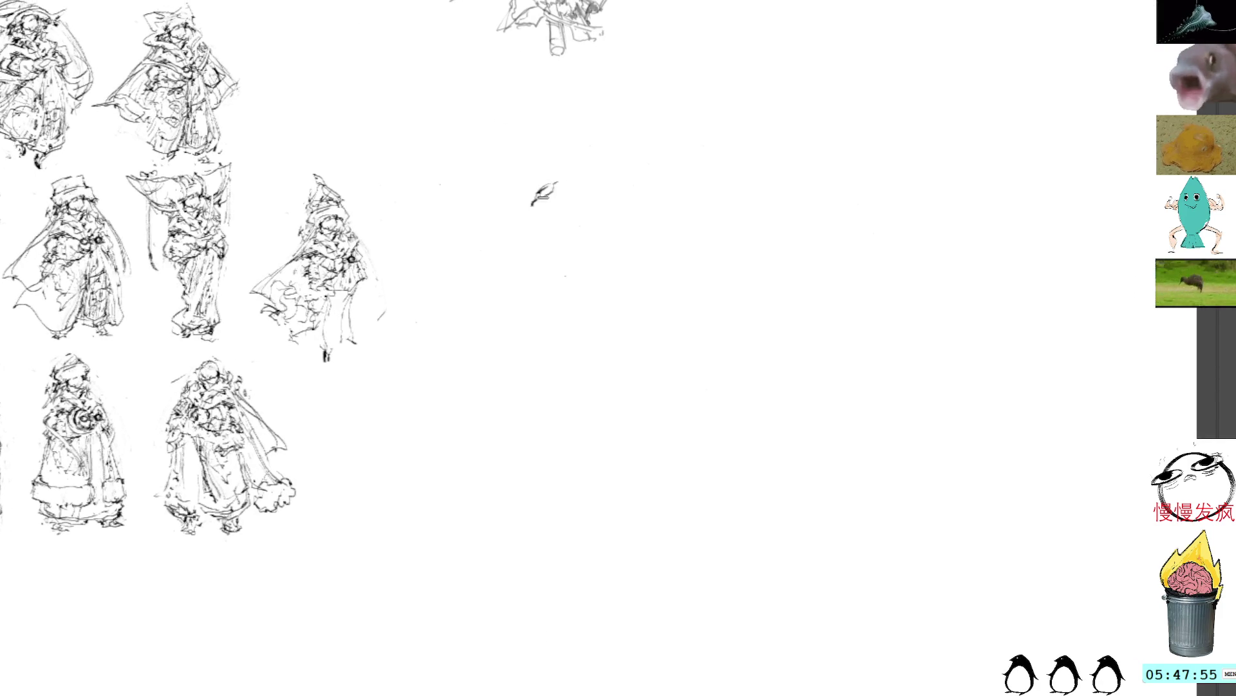
{"action": "mouse_move", "coordinate": [557, 187]}
{"action": "left_mouse_down"}
{"action": "mouse_move", "coordinate": [565, 199]}
{"action": "mouse_move", "coordinate": [537, 206]}
{"action": "mouse_move", "coordinate": [548, 219]}
{"action": "left_mouse_up"}
{"action": "left_click_drag", "start_coordinate": [546, 173], "coordinate": [553, 190]}
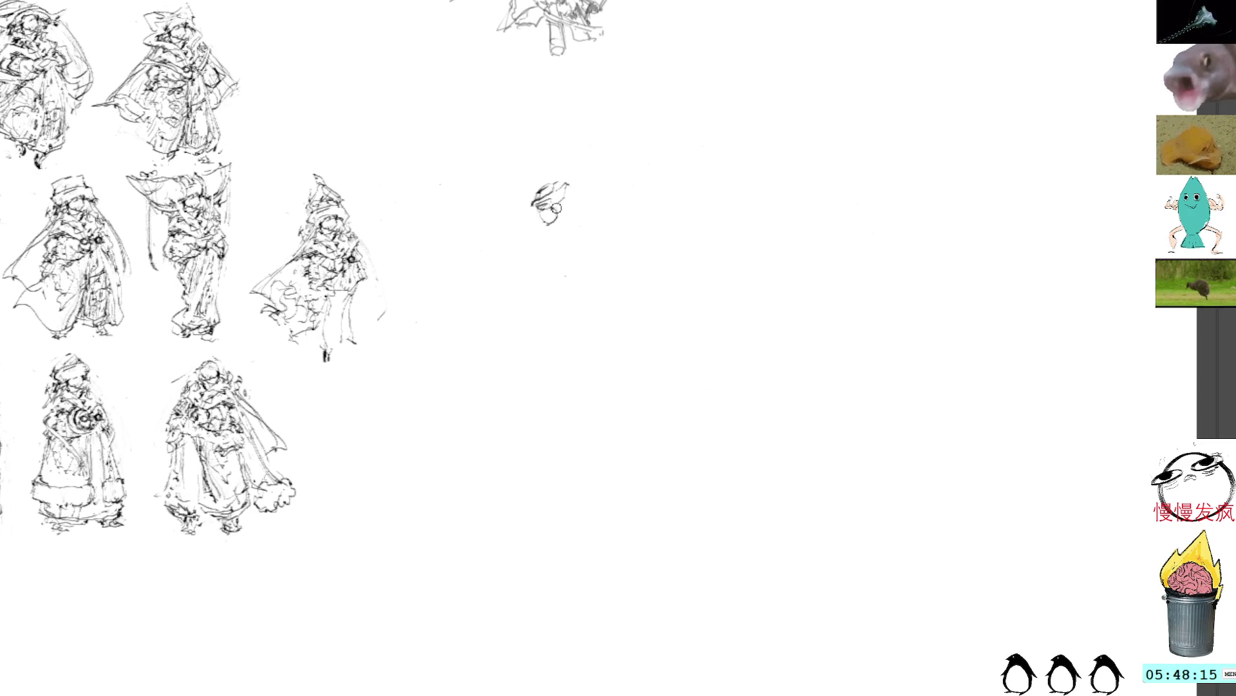
{"action": "mouse_move", "coordinate": [535, 225]}
{"action": "left_mouse_down"}
{"action": "mouse_move", "coordinate": [555, 232]}
{"action": "mouse_move", "coordinate": [524, 236]}
{"action": "mouse_move", "coordinate": [559, 235]}
{"action": "mouse_move", "coordinate": [560, 258]}
{"action": "mouse_move", "coordinate": [525, 270]}
{"action": "left_mouse_up"}
Draw the small figure's lower body, cape, feet and long trailing lines below
{"action": "key", "text": "ctrl+z"}
{"action": "mouse_move", "coordinate": [532, 251]}
{"action": "left_mouse_down"}
{"action": "mouse_move", "coordinate": [559, 258]}
{"action": "mouse_move", "coordinate": [529, 249]}
{"action": "mouse_move", "coordinate": [514, 273]}
{"action": "left_mouse_up"}
{"action": "mouse_move", "coordinate": [515, 273]}
{"action": "left_mouse_down"}
{"action": "mouse_move", "coordinate": [555, 277]}
{"action": "mouse_move", "coordinate": [577, 251]}
{"action": "left_mouse_up"}
{"action": "left_click_drag", "start_coordinate": [572, 252], "coordinate": [553, 283]}
{"action": "mouse_move", "coordinate": [548, 282]}
{"action": "left_mouse_down"}
{"action": "mouse_move", "coordinate": [579, 261]}
{"action": "mouse_move", "coordinate": [572, 295]}
{"action": "mouse_move", "coordinate": [588, 281]}
{"action": "mouse_move", "coordinate": [577, 307]}
{"action": "mouse_move", "coordinate": [591, 323]}
{"action": "mouse_move", "coordinate": [592, 305]}
{"action": "left_mouse_up"}
{"action": "left_click_drag", "start_coordinate": [592, 314], "coordinate": [602, 342]}
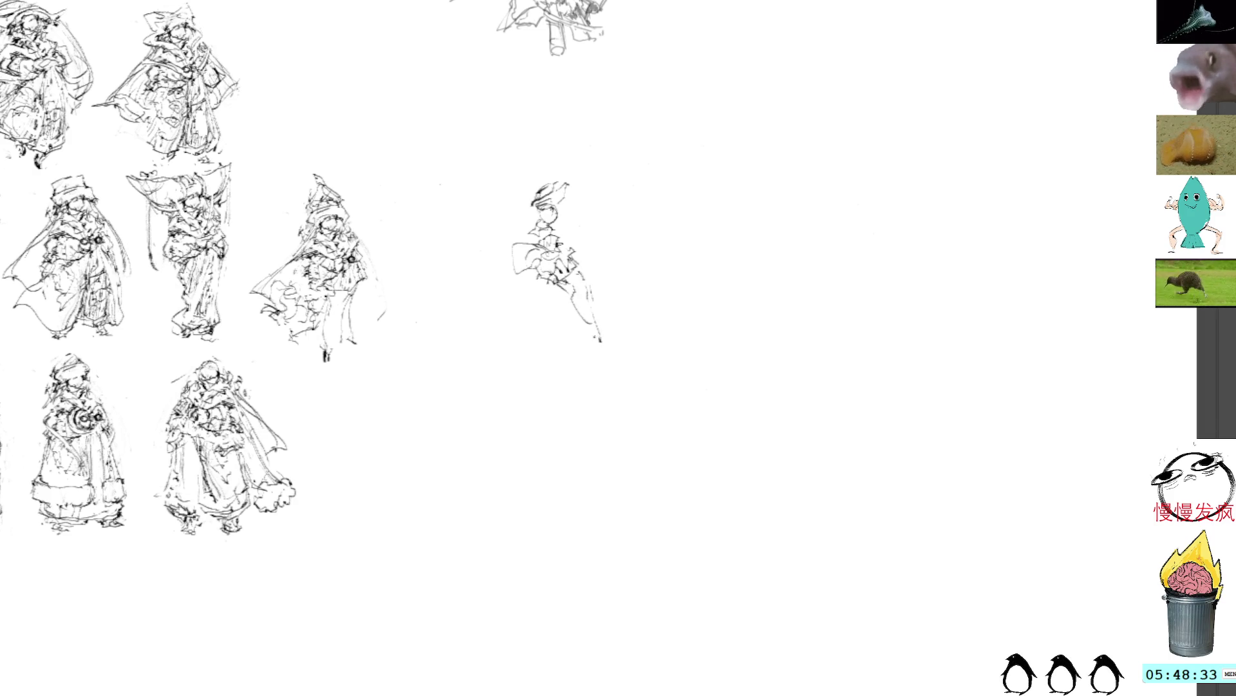
{"action": "left_click_drag", "start_coordinate": [561, 285], "coordinate": [610, 359]}
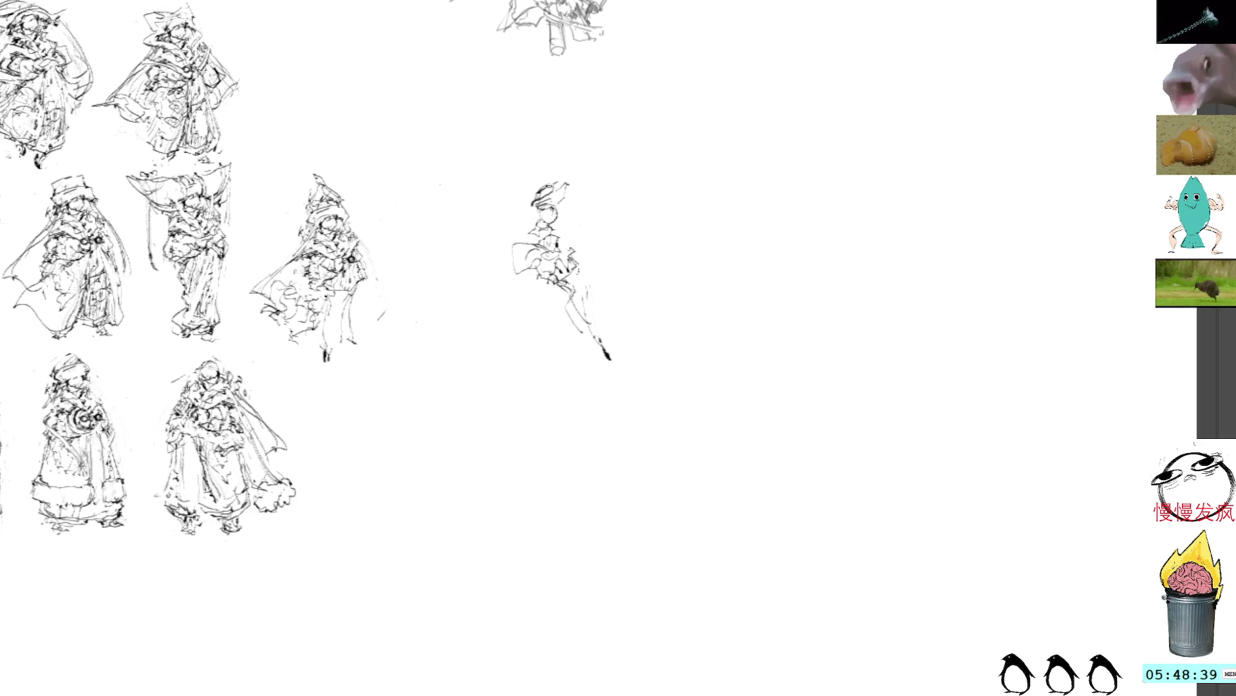
Refine the small figure's hat tip, face profile, head details and torso's left side
{"action": "left_click_drag", "start_coordinate": [568, 183], "coordinate": [566, 213]}
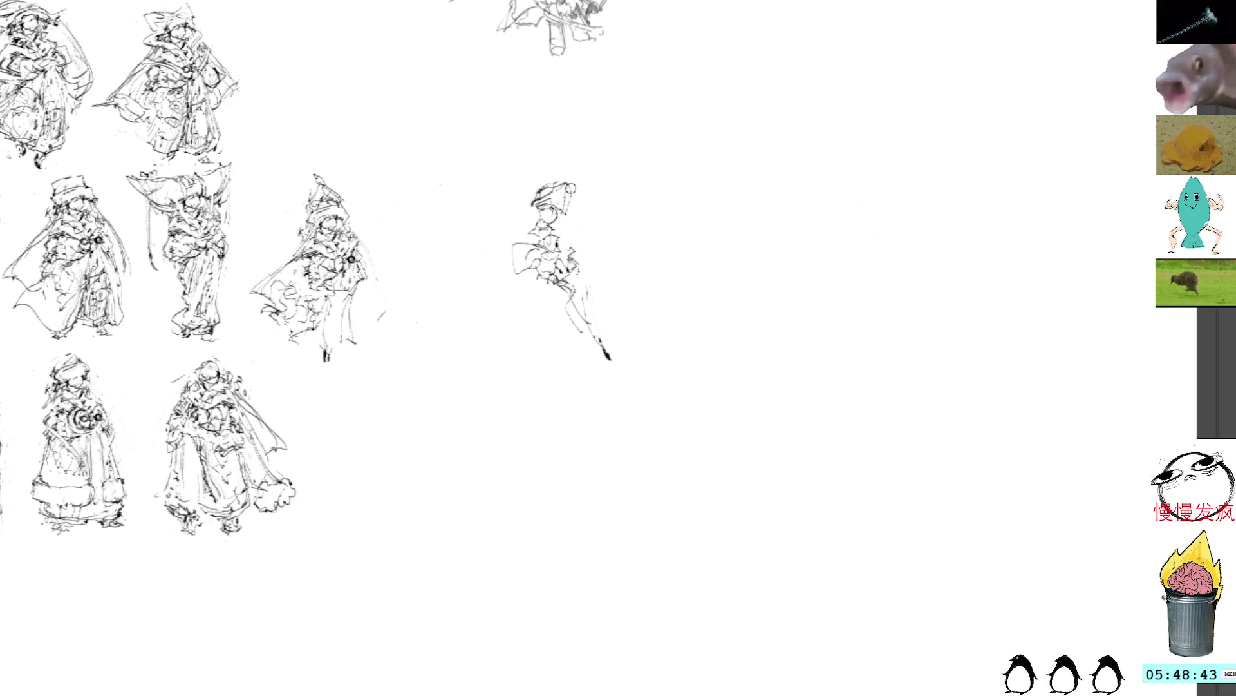
{"action": "mouse_move", "coordinate": [561, 166]}
{"action": "left_mouse_down"}
{"action": "mouse_move", "coordinate": [568, 180]}
{"action": "mouse_move", "coordinate": [522, 223]}
{"action": "mouse_move", "coordinate": [555, 207]}
{"action": "left_mouse_up"}
{"action": "mouse_move", "coordinate": [561, 207]}
{"action": "left_mouse_down"}
{"action": "mouse_move", "coordinate": [571, 216]}
{"action": "mouse_move", "coordinate": [466, 236]}
{"action": "left_mouse_up"}
{"action": "mouse_move", "coordinate": [573, 206]}
{"action": "left_mouse_down"}
{"action": "mouse_move", "coordinate": [584, 213]}
{"action": "mouse_move", "coordinate": [519, 219]}
{"action": "mouse_move", "coordinate": [531, 244]}
{"action": "mouse_move", "coordinate": [555, 234]}
{"action": "mouse_move", "coordinate": [574, 246]}
{"action": "mouse_move", "coordinate": [500, 255]}
{"action": "mouse_move", "coordinate": [520, 264]}
{"action": "left_mouse_up"}
{"action": "left_click_drag", "start_coordinate": [513, 261], "coordinate": [534, 245]}
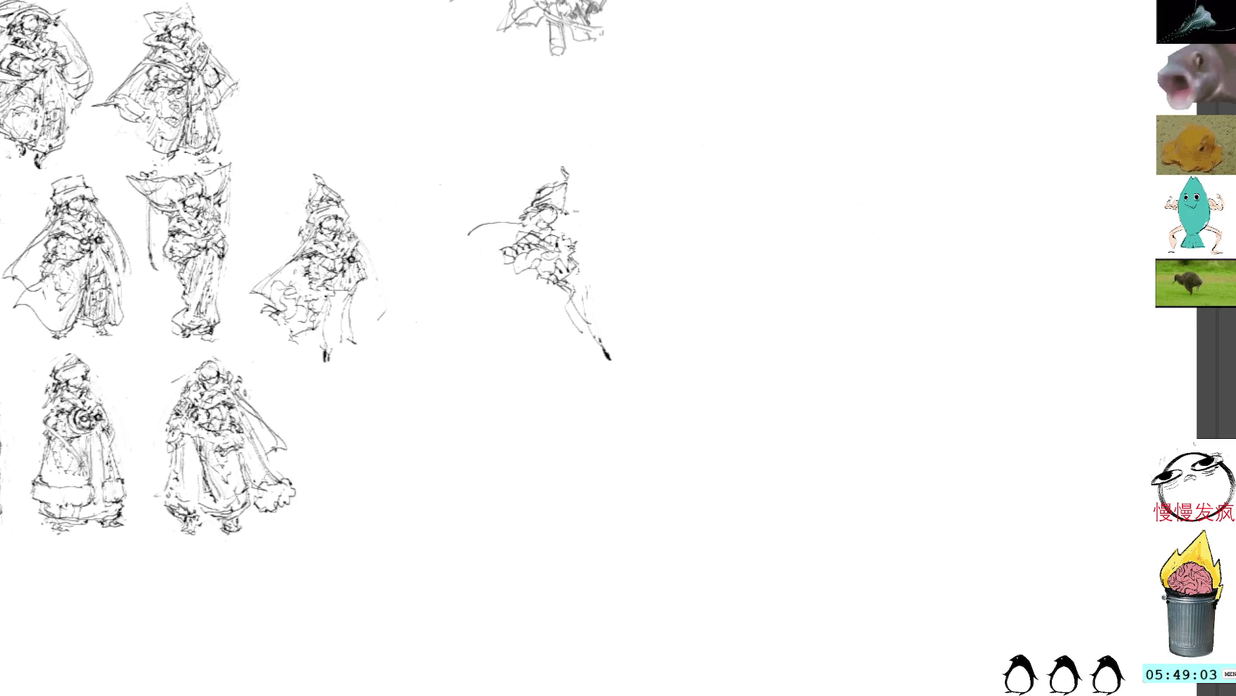
Sketch the cape's left curve and erase the messy lasso-selected patch
{"action": "left_click_drag", "start_coordinate": [469, 231], "coordinate": [442, 260]}
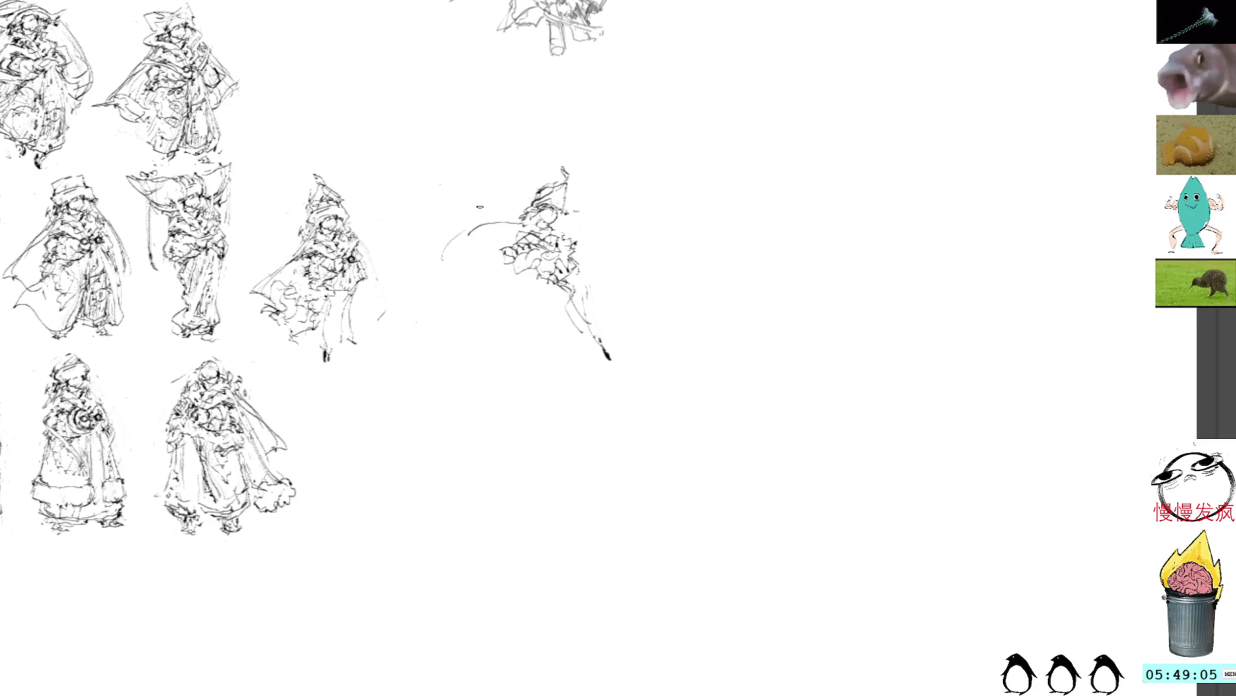
{"action": "mouse_move", "coordinate": [489, 223]}
{"action": "left_mouse_down"}
{"action": "mouse_move", "coordinate": [437, 257]}
{"action": "mouse_move", "coordinate": [515, 297]}
{"action": "mouse_move", "coordinate": [449, 226]}
{"action": "mouse_move", "coordinate": [427, 290]}
{"action": "left_mouse_up"}
{"action": "key", "text": "Delete"}
{"action": "key", "text": "ctrl+d"}
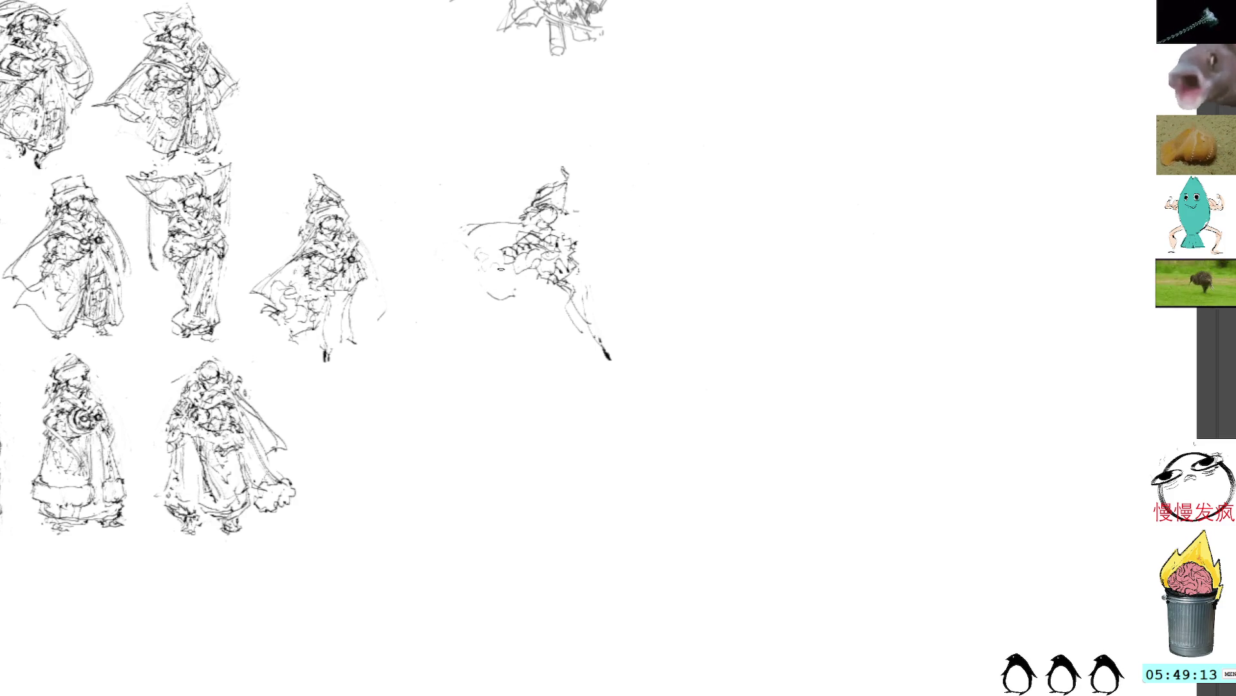
Add small marks near the lower cape and strokes right of the torso
{"action": "left_click_drag", "start_coordinate": [505, 291], "coordinate": [535, 289]}
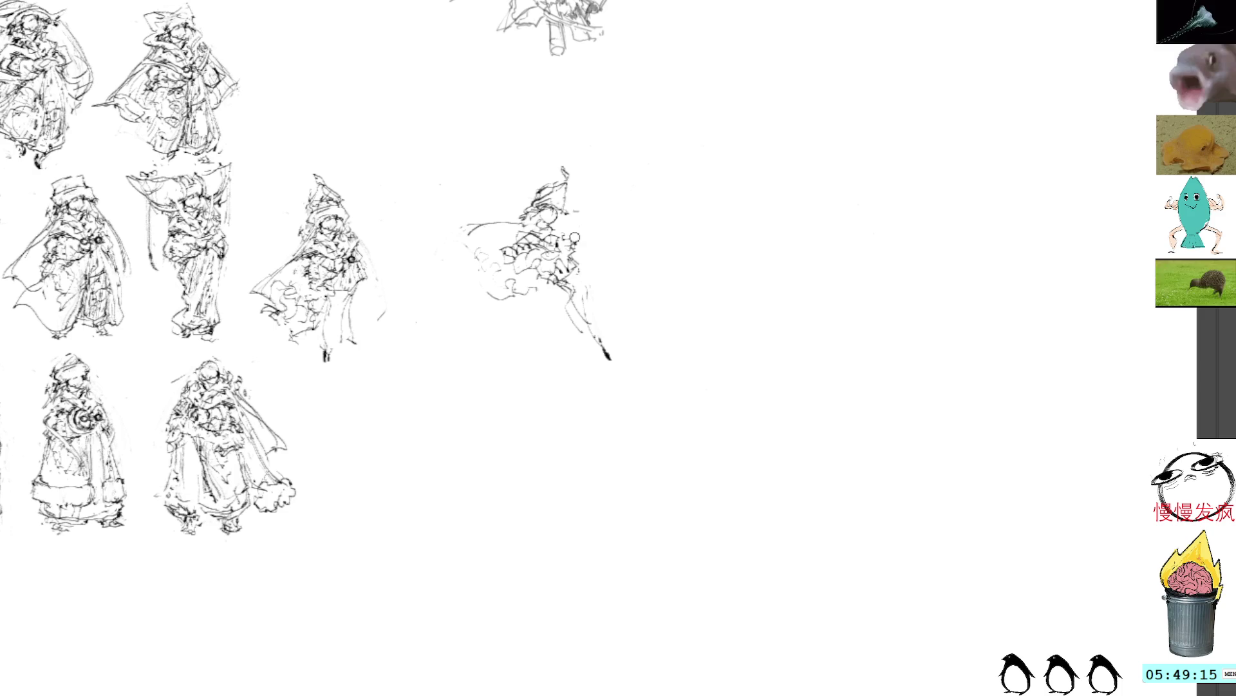
{"action": "mouse_move", "coordinate": [576, 228]}
{"action": "left_mouse_down"}
{"action": "mouse_move", "coordinate": [589, 255]}
{"action": "mouse_move", "coordinate": [582, 291]}
{"action": "left_mouse_up"}
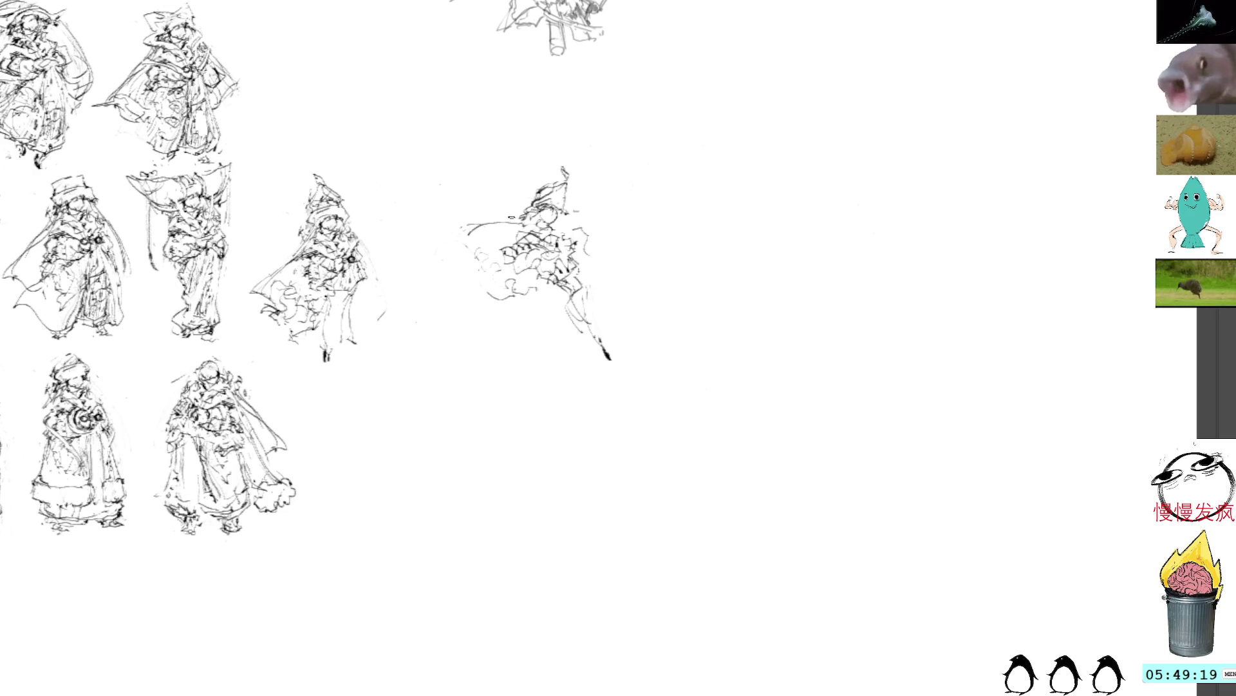
{"action": "left_click_drag", "start_coordinate": [524, 274], "coordinate": [541, 274]}
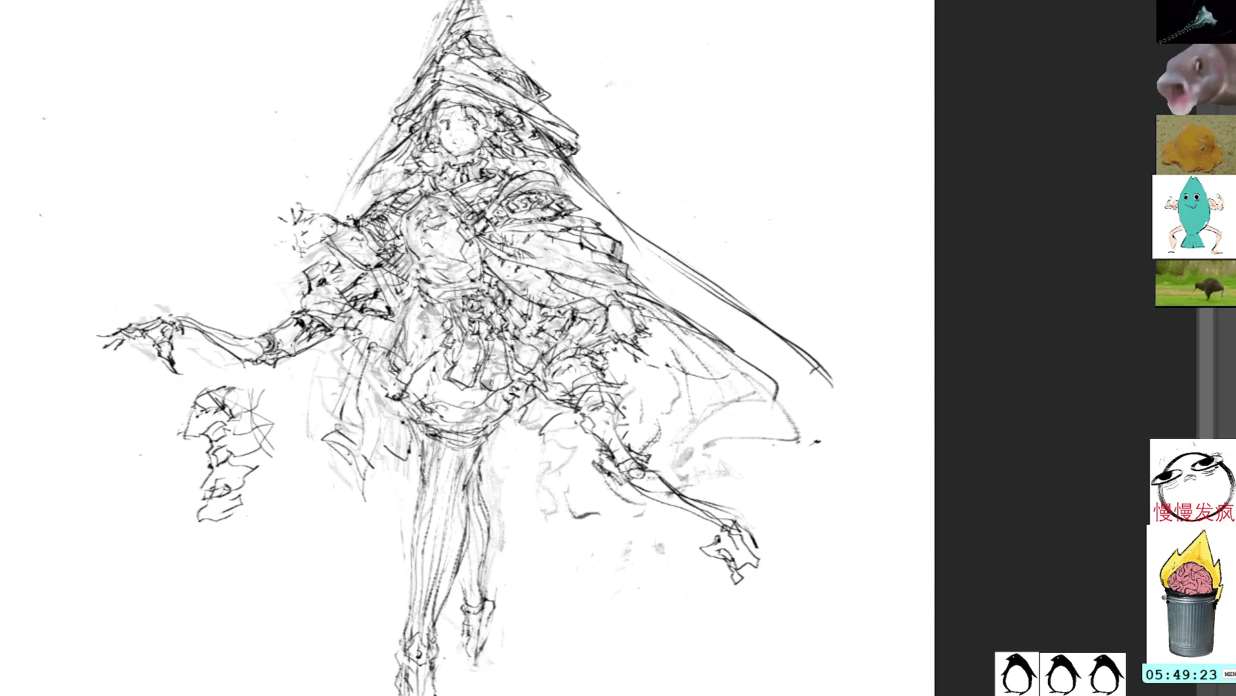
Rotate and enlarge the lower-left scribble and move it up onto the figure's skirt
{"action": "left_click_drag", "start_coordinate": [525, 419], "coordinate": [544, 419]}
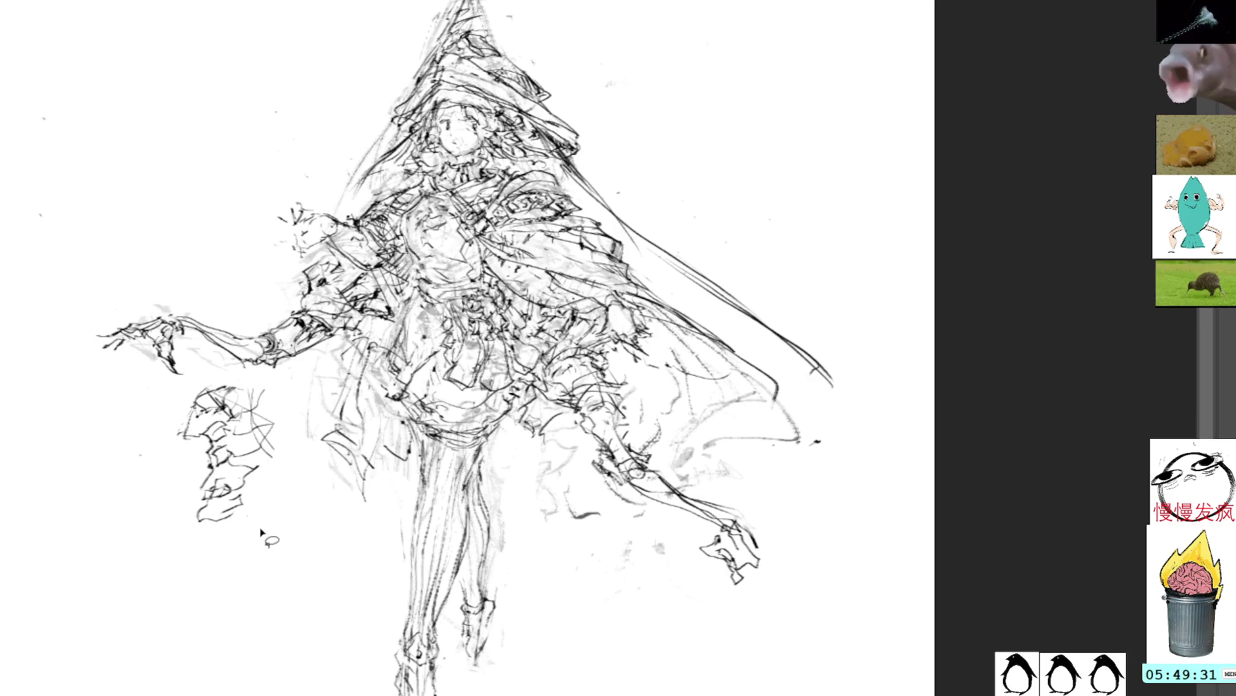
{"action": "mouse_move", "coordinate": [262, 532]}
{"action": "left_mouse_down"}
{"action": "mouse_move", "coordinate": [194, 393]}
{"action": "mouse_move", "coordinate": [213, 582]}
{"action": "mouse_move", "coordinate": [277, 541]}
{"action": "left_mouse_up"}
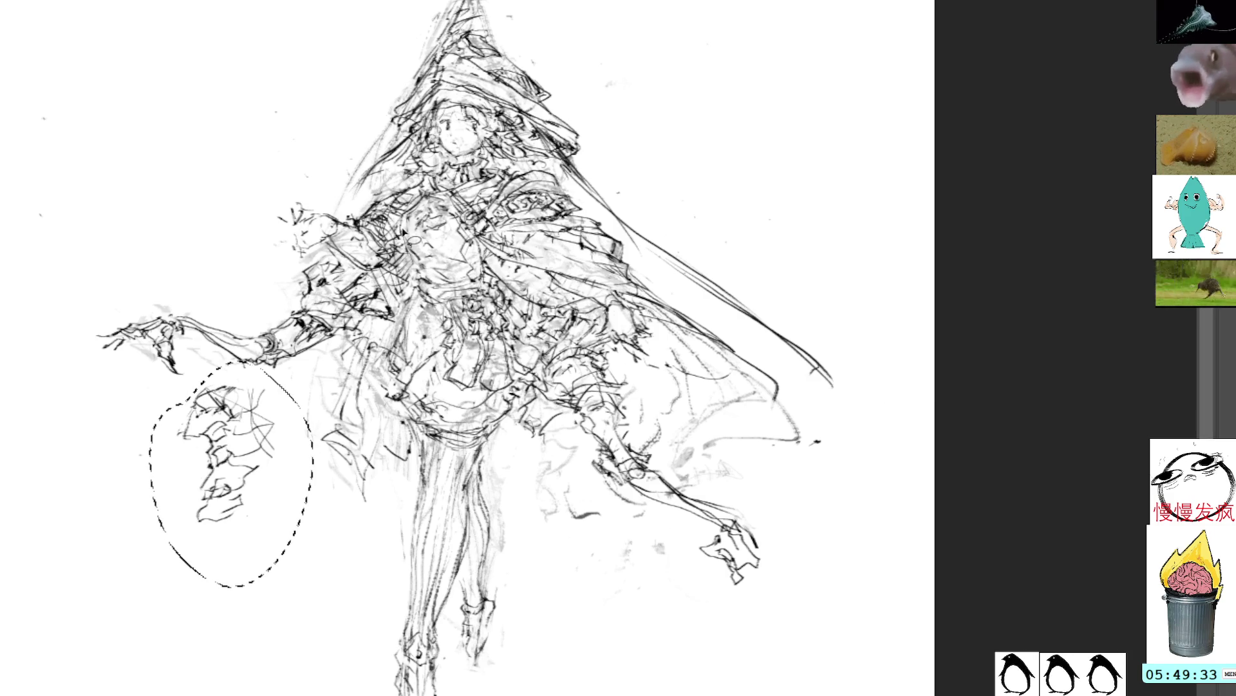
{"action": "key", "text": "ctrl+t"}
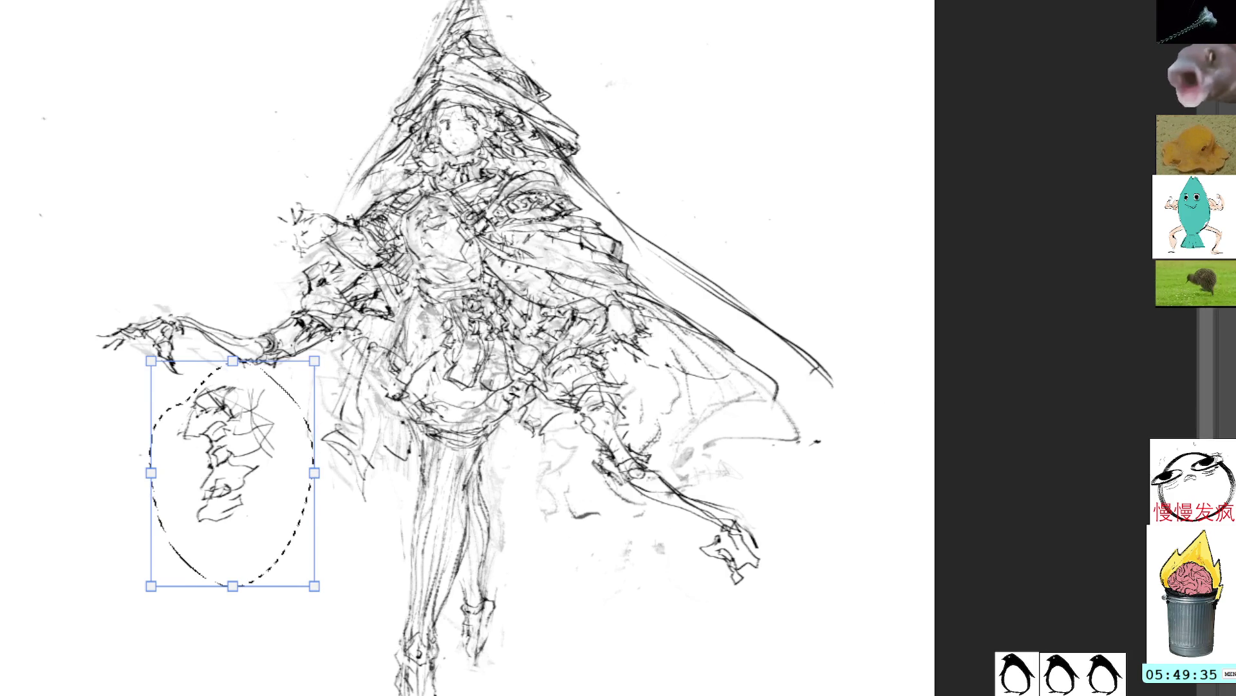
{"action": "left_click_drag", "start_coordinate": [341, 341], "coordinate": [370, 412]}
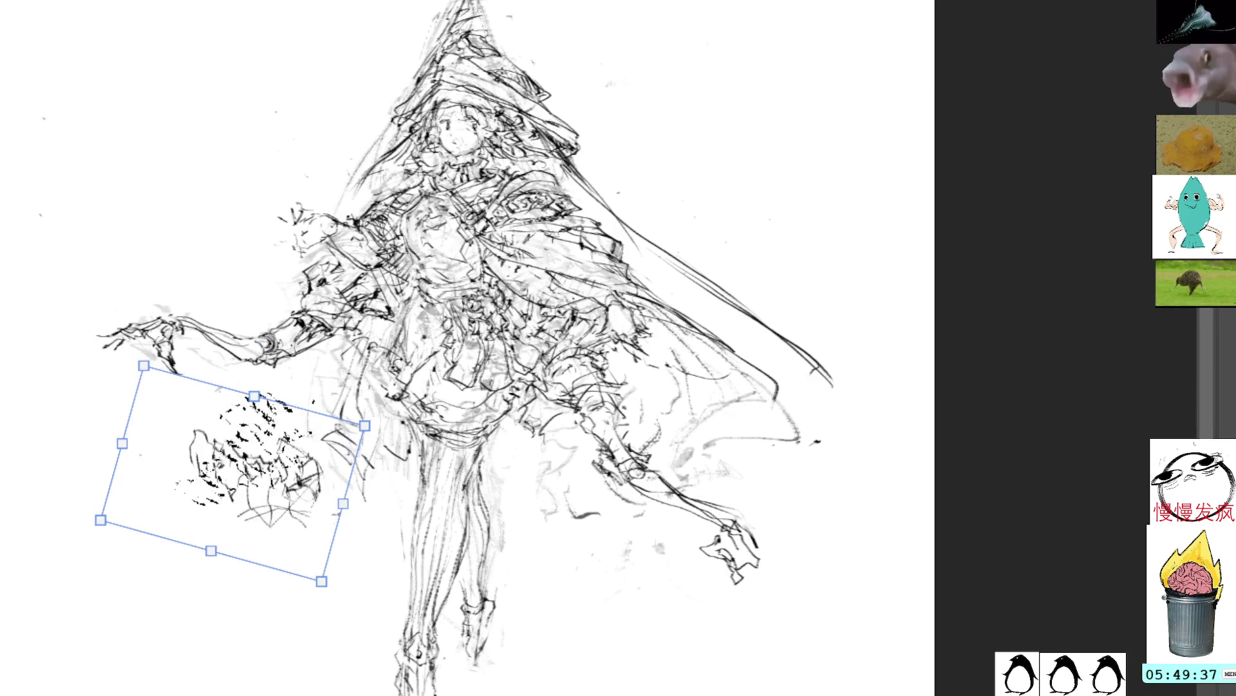
{"action": "mouse_move", "coordinate": [320, 543]}
{"action": "left_mouse_down"}
{"action": "mouse_move", "coordinate": [326, 516]}
{"action": "mouse_move", "coordinate": [412, 505]}
{"action": "mouse_move", "coordinate": [400, 453]}
{"action": "left_mouse_up"}
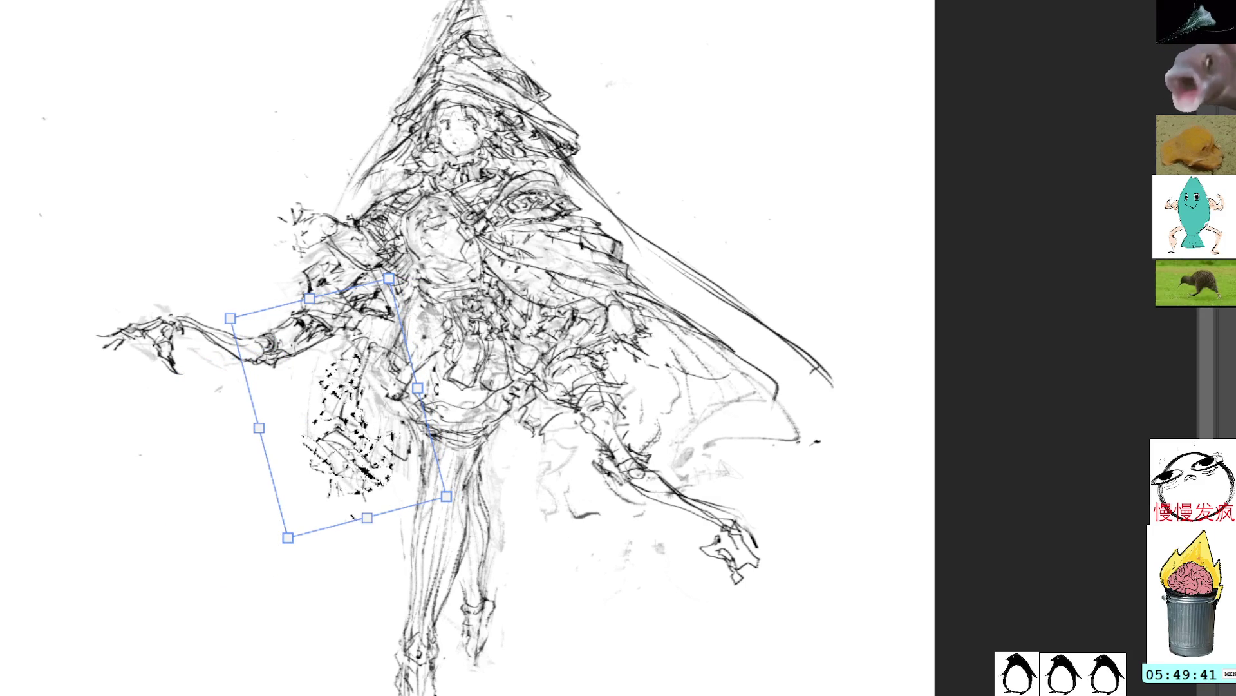
{"action": "key", "text": "Return"}
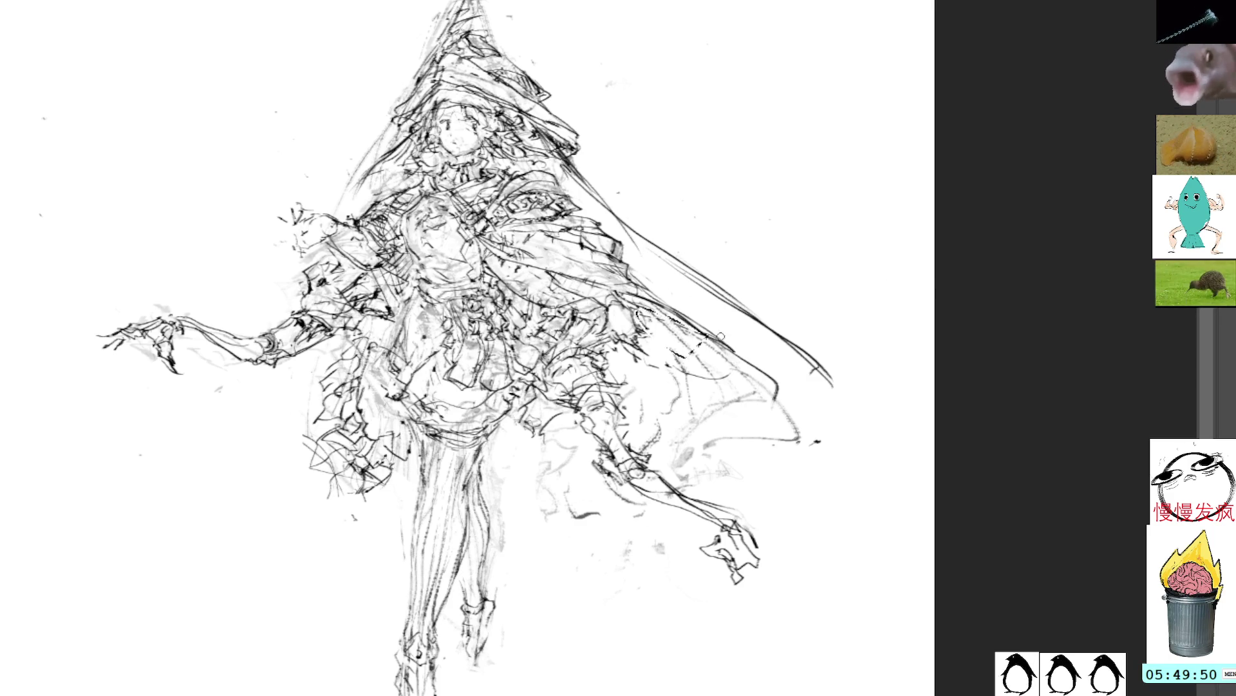
Turn the lower-left skirt strokes sideways and move them to the bottom left
{"action": "mouse_move", "coordinate": [380, 514]}
{"action": "left_mouse_down"}
{"action": "mouse_move", "coordinate": [363, 380]}
{"action": "mouse_move", "coordinate": [360, 547]}
{"action": "left_mouse_up"}
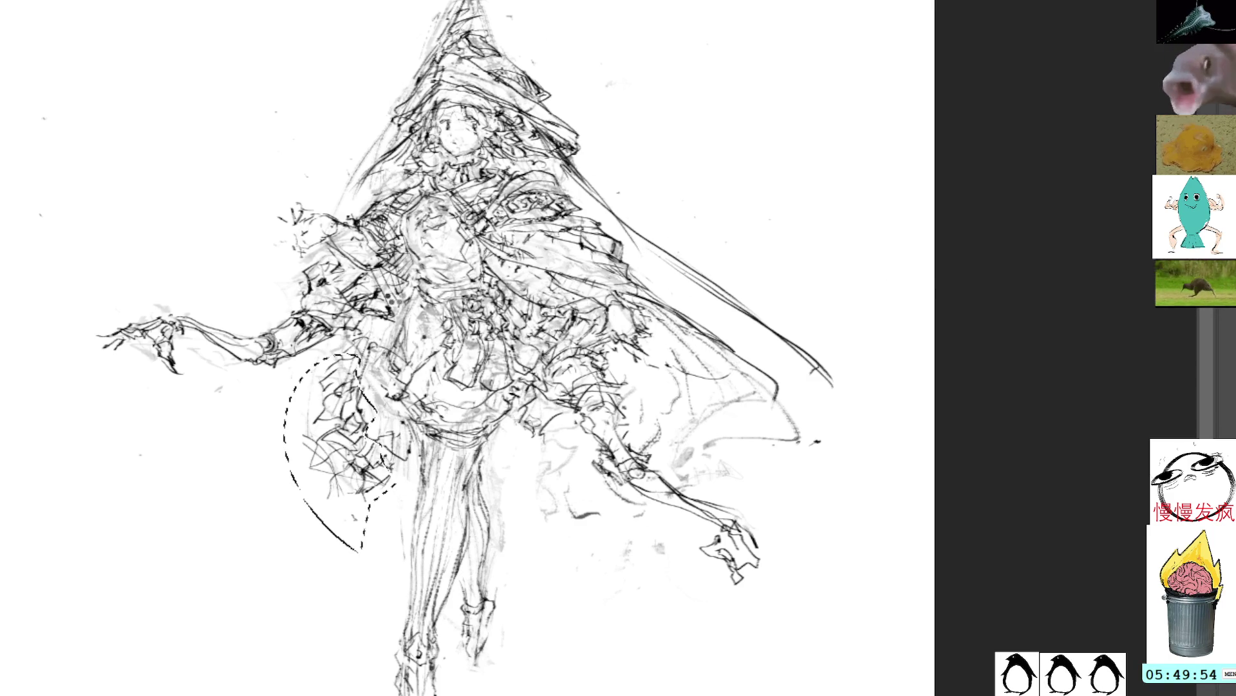
{"action": "key", "text": "ctrl+t"}
{"action": "mouse_move", "coordinate": [342, 451]}
{"action": "left_mouse_down"}
{"action": "mouse_move", "coordinate": [275, 552]}
{"action": "mouse_move", "coordinate": [277, 621]}
{"action": "left_mouse_up"}
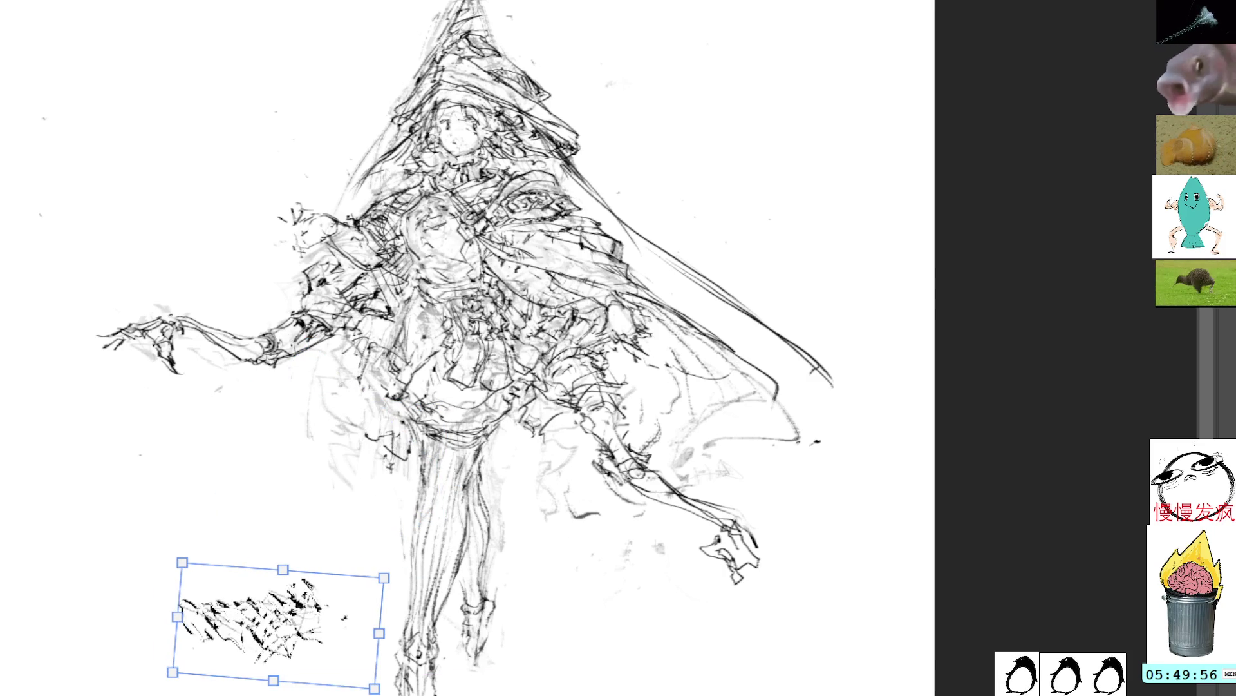
{"action": "key", "text": "Return"}
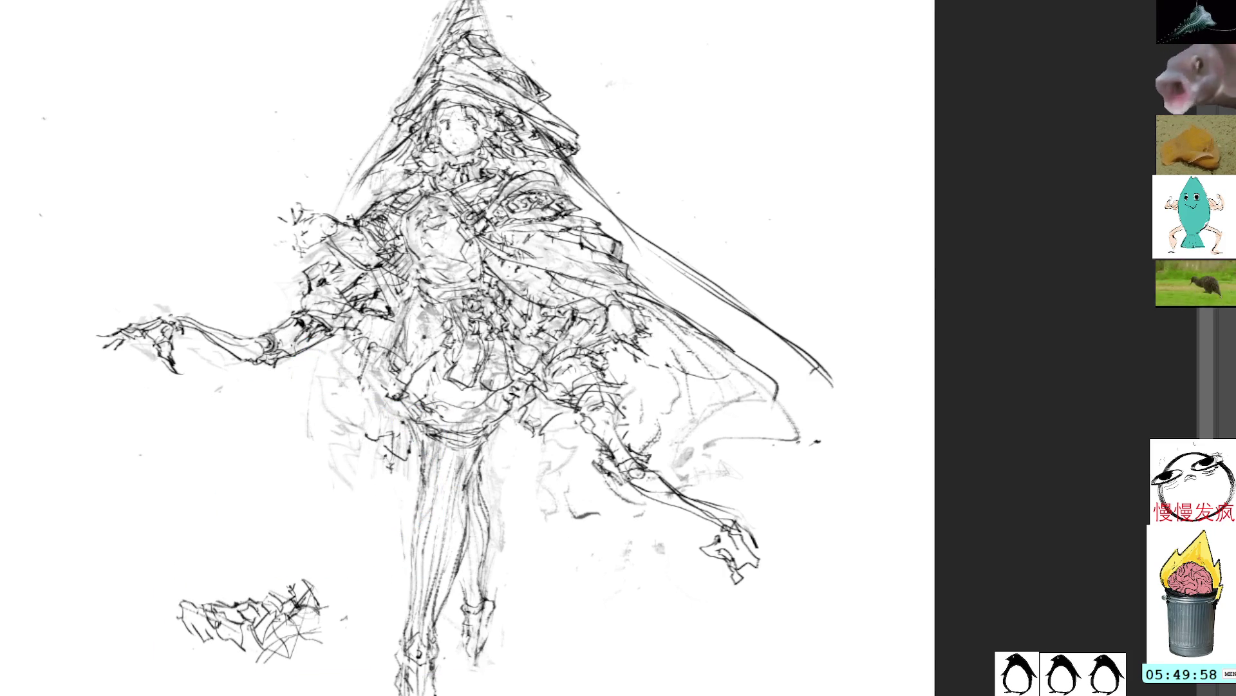
Add dark pencil strokes across the cape's right trailing edge
{"action": "left_click_drag", "start_coordinate": [657, 368], "coordinate": [682, 438]}
{"action": "left_click_drag", "start_coordinate": [655, 346], "coordinate": [667, 368]}
{"action": "left_click_drag", "start_coordinate": [658, 357], "coordinate": [683, 450]}
{"action": "mouse_move", "coordinate": [663, 319]}
{"action": "left_mouse_down"}
{"action": "mouse_move", "coordinate": [700, 435]}
{"action": "mouse_move", "coordinate": [708, 420]}
{"action": "mouse_move", "coordinate": [695, 352]}
{"action": "left_mouse_up"}
{"action": "mouse_move", "coordinate": [696, 353]}
{"action": "left_mouse_down"}
{"action": "mouse_move", "coordinate": [739, 399]}
{"action": "mouse_move", "coordinate": [802, 419]}
{"action": "mouse_move", "coordinate": [694, 337]}
{"action": "mouse_move", "coordinate": [751, 339]}
{"action": "mouse_move", "coordinate": [842, 388]}
{"action": "mouse_move", "coordinate": [747, 379]}
{"action": "left_mouse_up"}
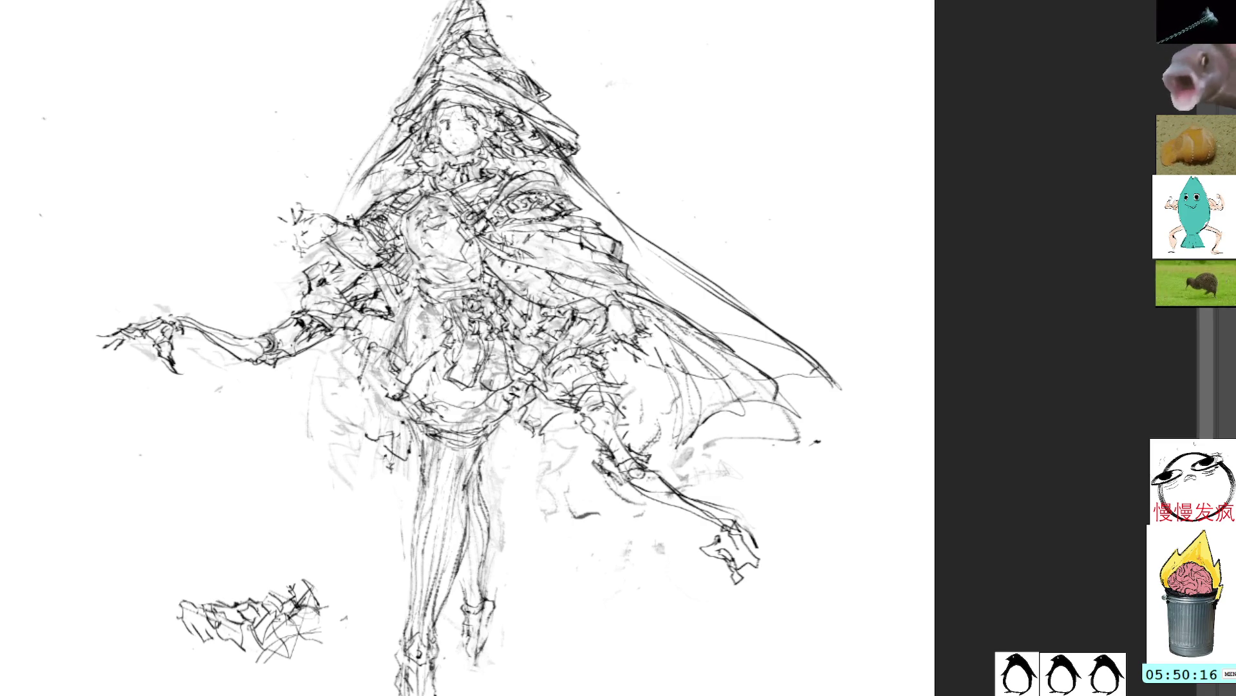
Hide the grey underdrawing and ink lines around the outstretched lower-right hand
{"action": "key", "text": "ctrl+z"}
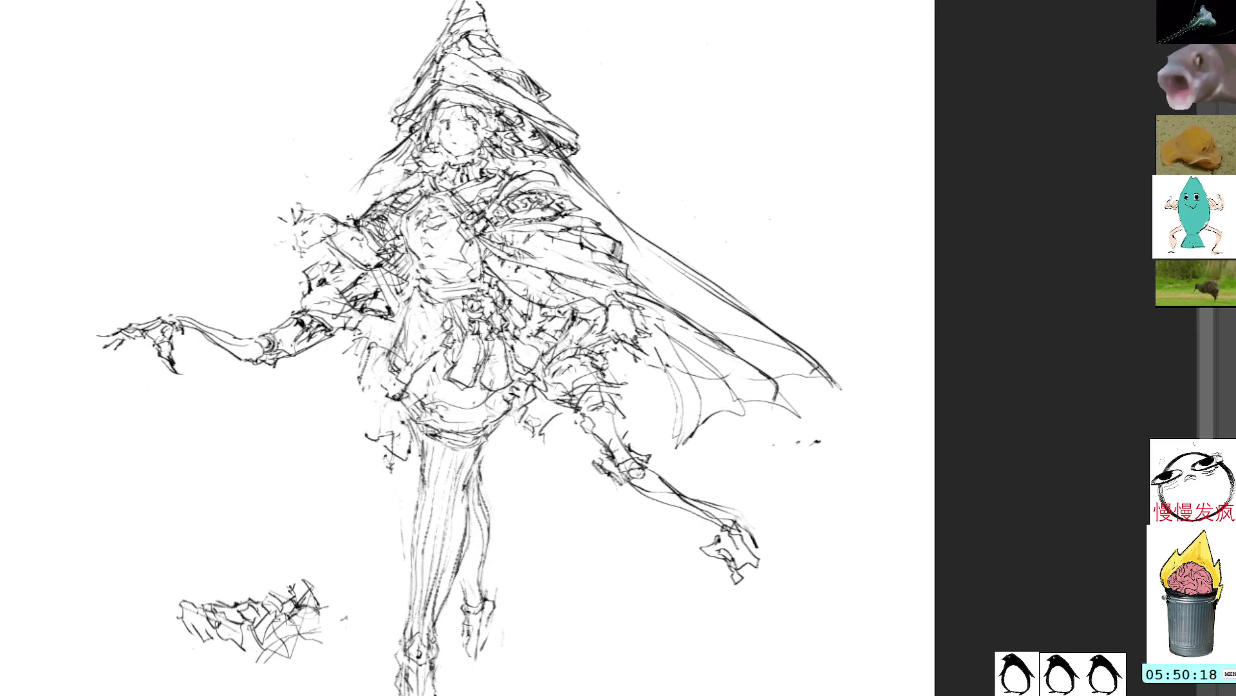
{"action": "key", "text": "ctrl+shift+z"}
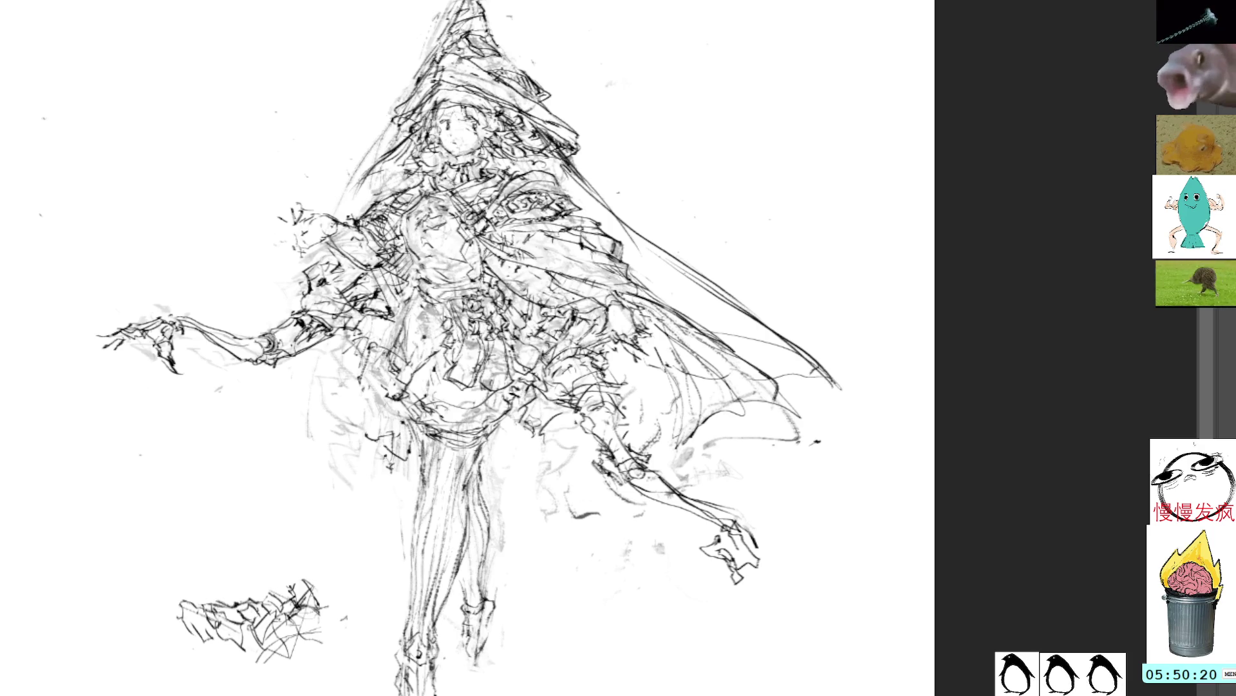
{"action": "key", "text": "ctrl+z"}
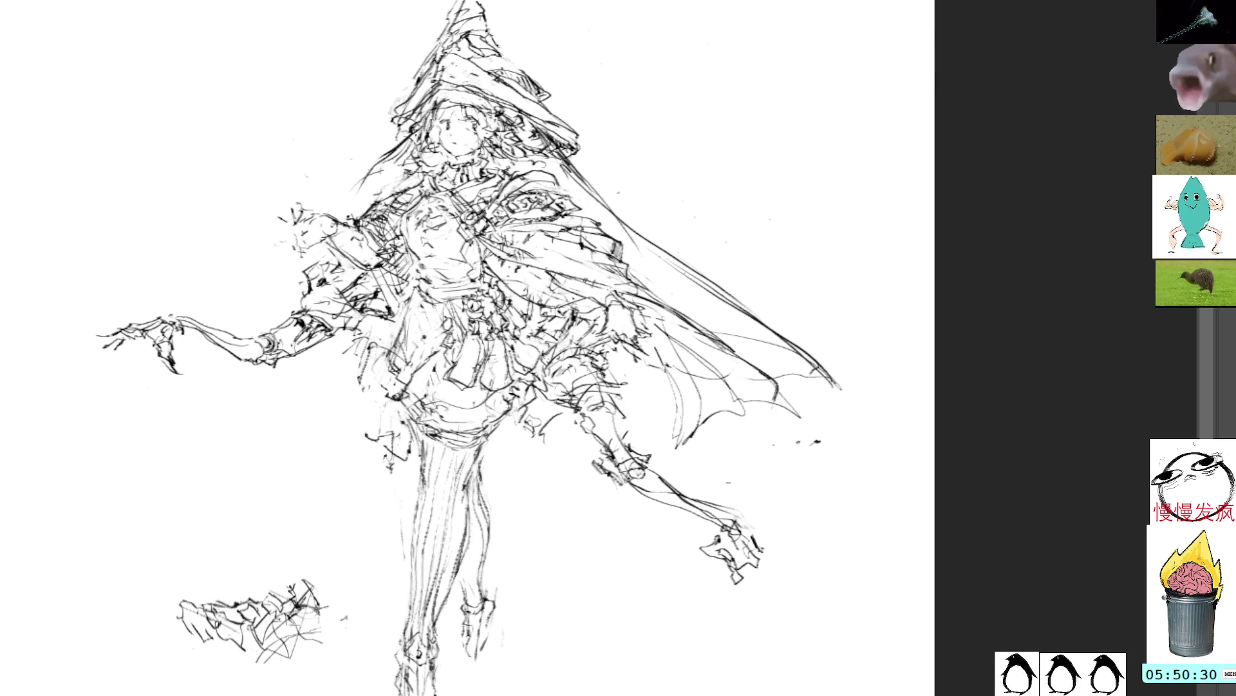
{"action": "left_click_drag", "start_coordinate": [757, 503], "coordinate": [720, 463]}
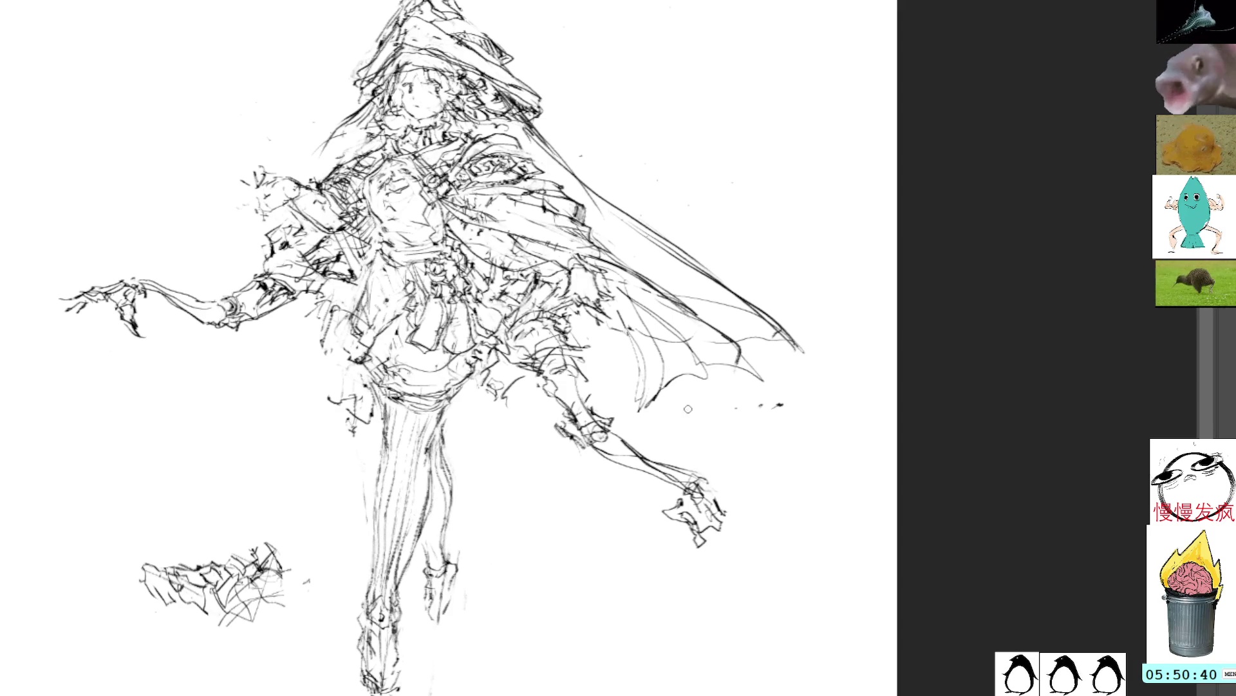
{"action": "mouse_move", "coordinate": [702, 516]}
{"action": "left_mouse_down"}
{"action": "mouse_move", "coordinate": [734, 552]}
{"action": "mouse_move", "coordinate": [731, 524]}
{"action": "mouse_move", "coordinate": [643, 512]}
{"action": "left_mouse_up"}
{"action": "left_click_drag", "start_coordinate": [658, 514], "coordinate": [679, 523]}
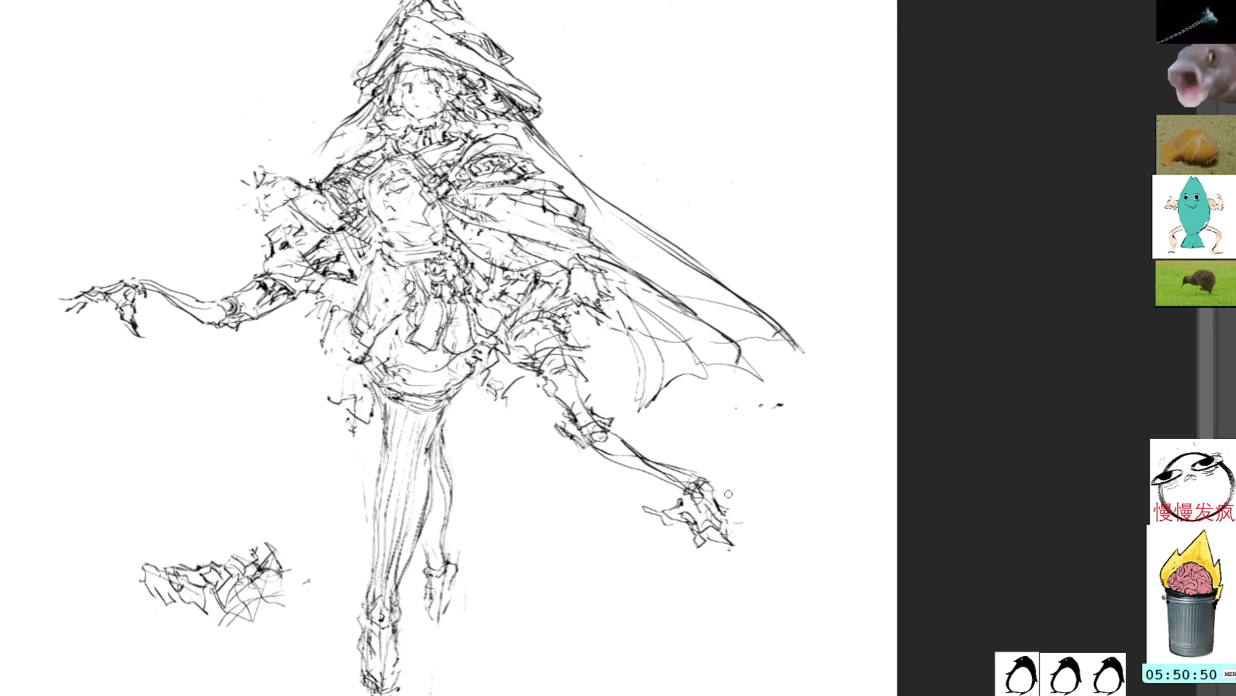
Draw several pen lines down the skirt's left edge
{"action": "left_click_drag", "start_coordinate": [547, 230], "coordinate": [605, 300]}
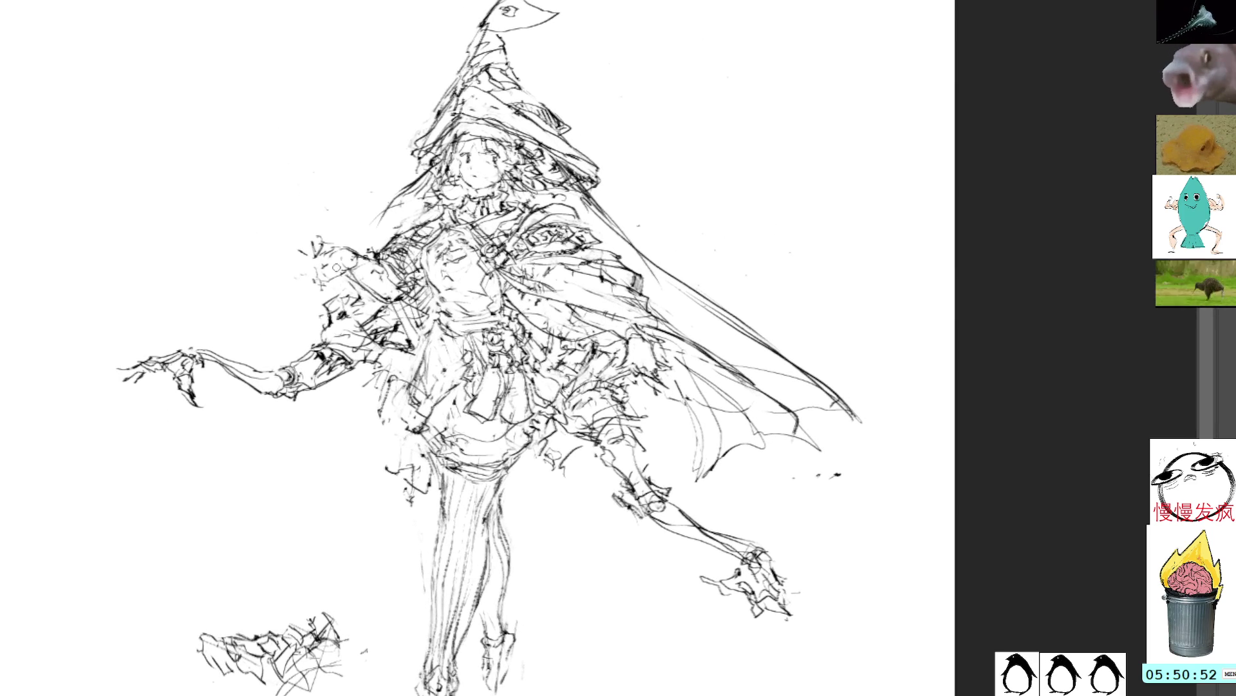
{"action": "left_click_drag", "start_coordinate": [404, 382], "coordinate": [380, 466]}
{"action": "mouse_move", "coordinate": [393, 396]}
{"action": "left_mouse_down"}
{"action": "mouse_move", "coordinate": [379, 464]}
{"action": "mouse_move", "coordinate": [370, 413]}
{"action": "mouse_move", "coordinate": [376, 465]}
{"action": "mouse_move", "coordinate": [374, 425]}
{"action": "mouse_move", "coordinate": [398, 476]}
{"action": "mouse_move", "coordinate": [383, 478]}
{"action": "left_mouse_up"}
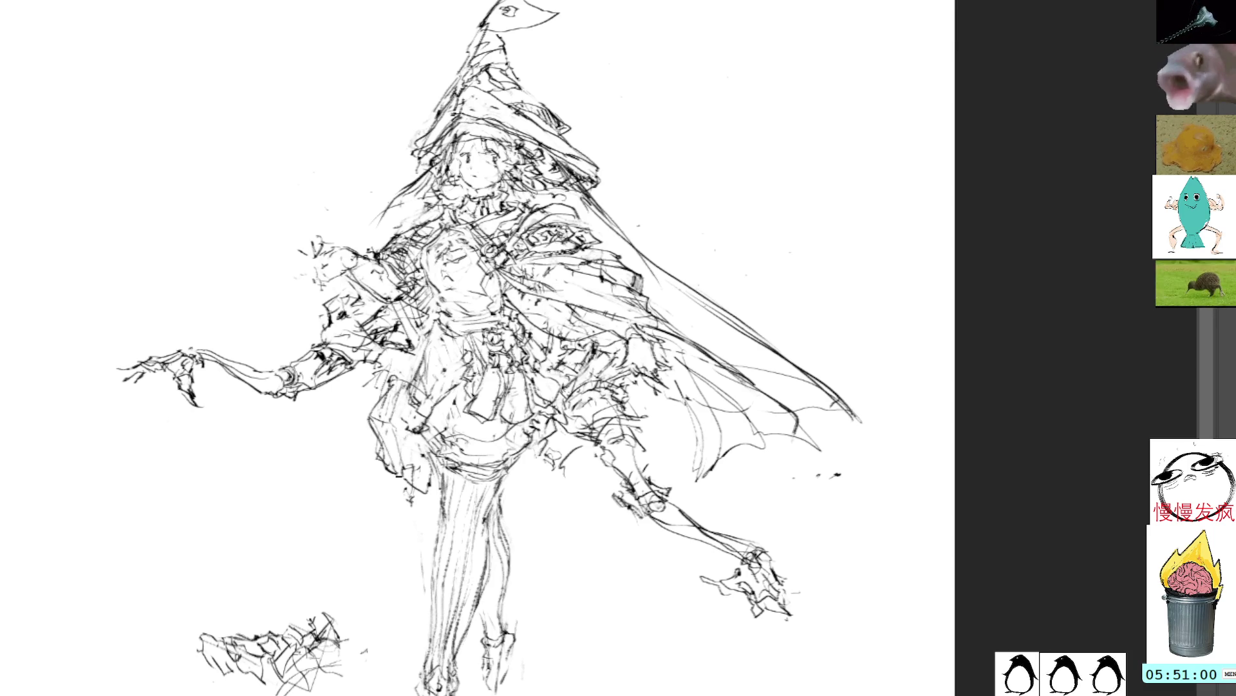
{"action": "left_click_drag", "start_coordinate": [396, 434], "coordinate": [406, 478]}
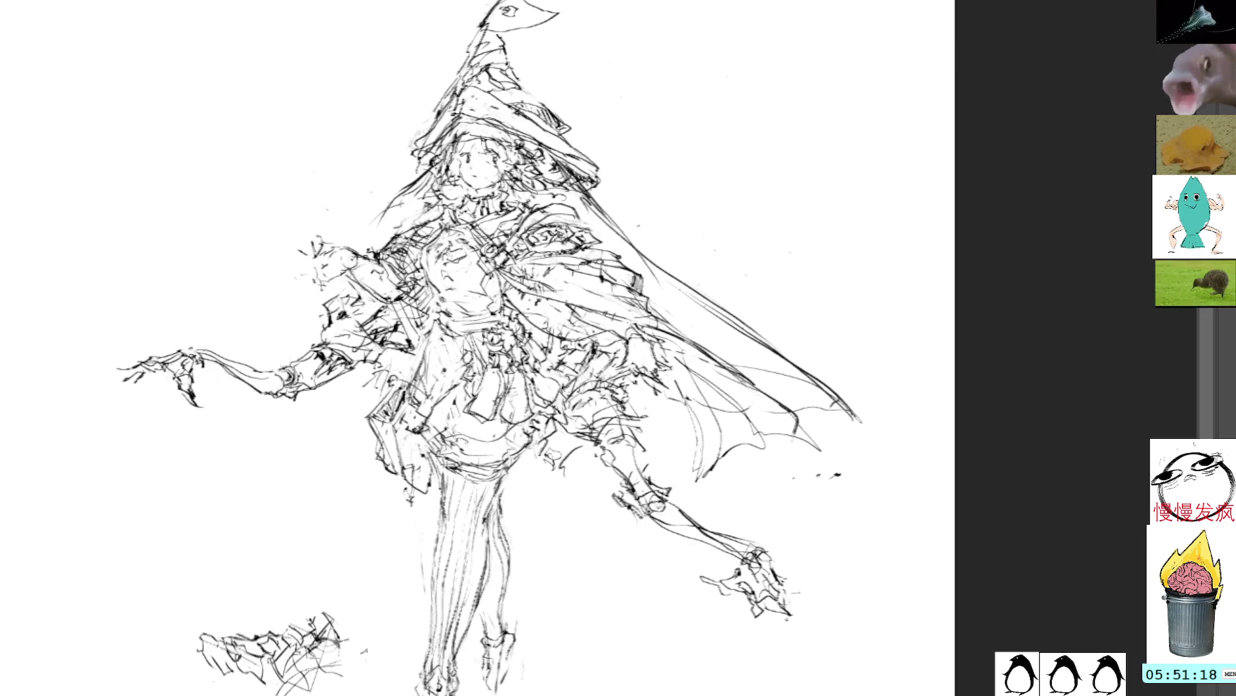
Erase the messy strokes at the lower-left edge of the skirt
{"action": "mouse_move", "coordinate": [444, 480]}
{"action": "left_mouse_down"}
{"action": "mouse_move", "coordinate": [403, 413]}
{"action": "mouse_move", "coordinate": [353, 422]}
{"action": "mouse_move", "coordinate": [425, 456]}
{"action": "left_mouse_up"}
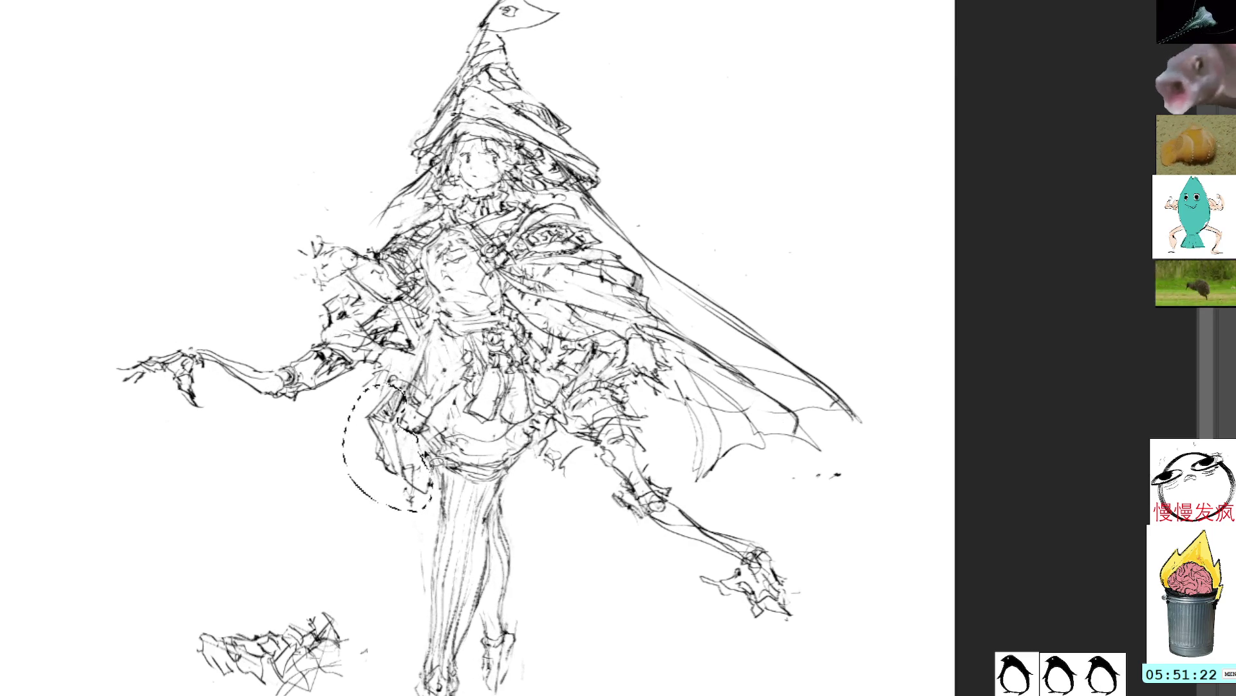
{"action": "key", "text": "Delete"}
{"action": "key", "text": "ctrl+d"}
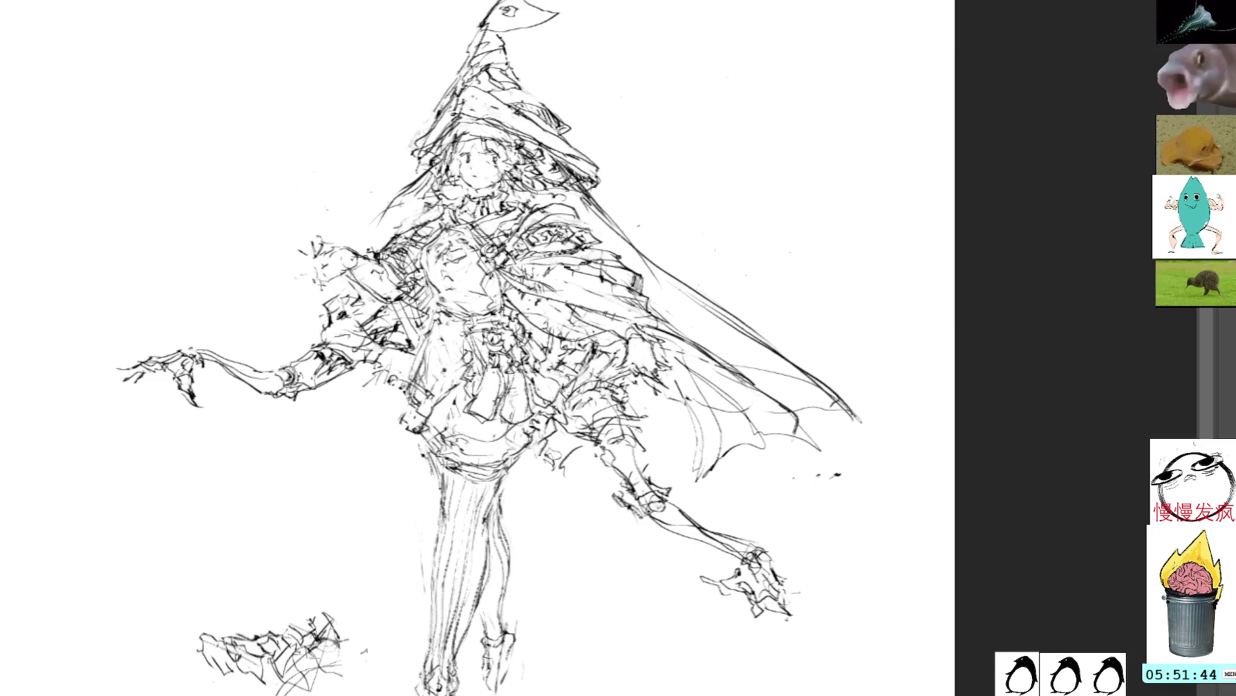
Draw a fresh clean stroke along the skirt's left edge
{"action": "left_click_drag", "start_coordinate": [477, 348], "coordinate": [439, 340]}
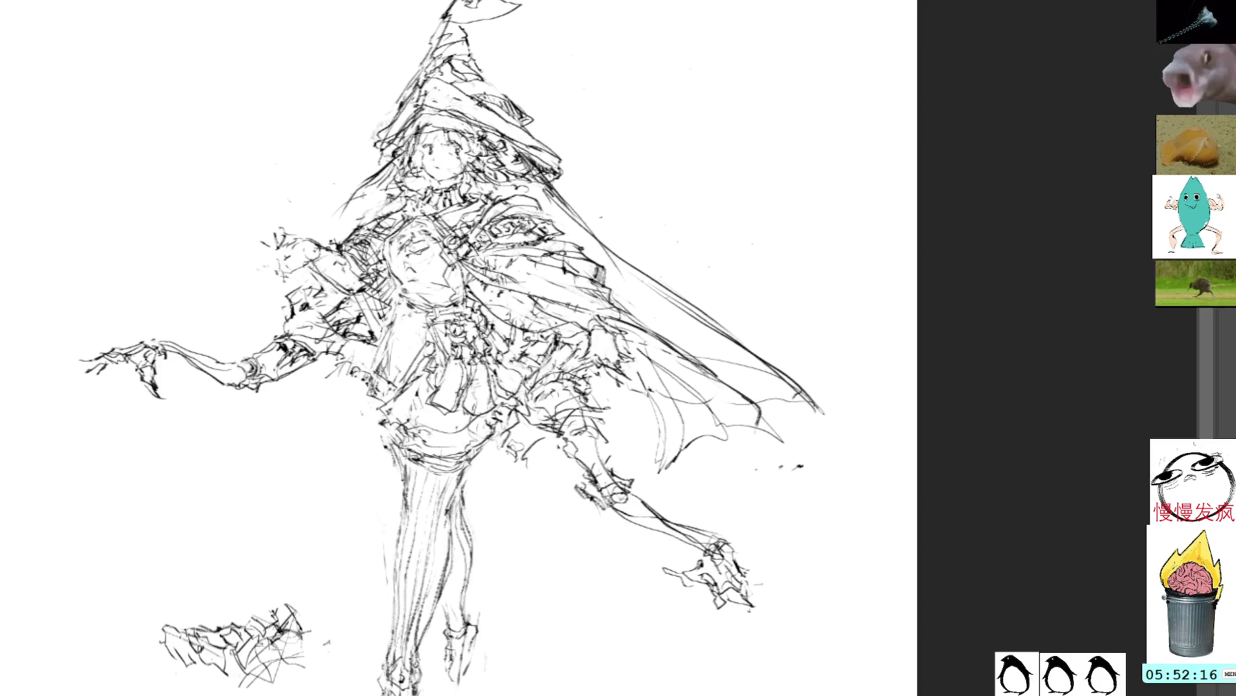
{"action": "left_click_drag", "start_coordinate": [528, 71], "coordinate": [465, 69]}
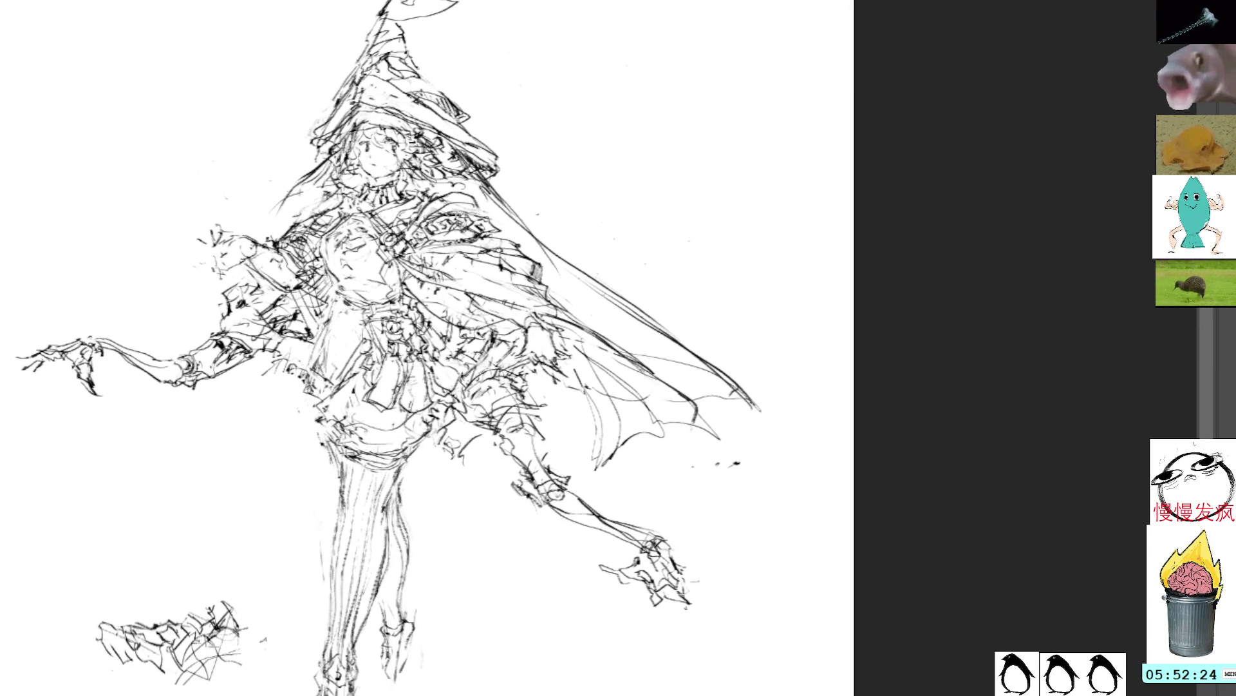
{"action": "scroll", "coordinate": [351, 280], "scroll_direction": "down", "scroll_amount": 3}
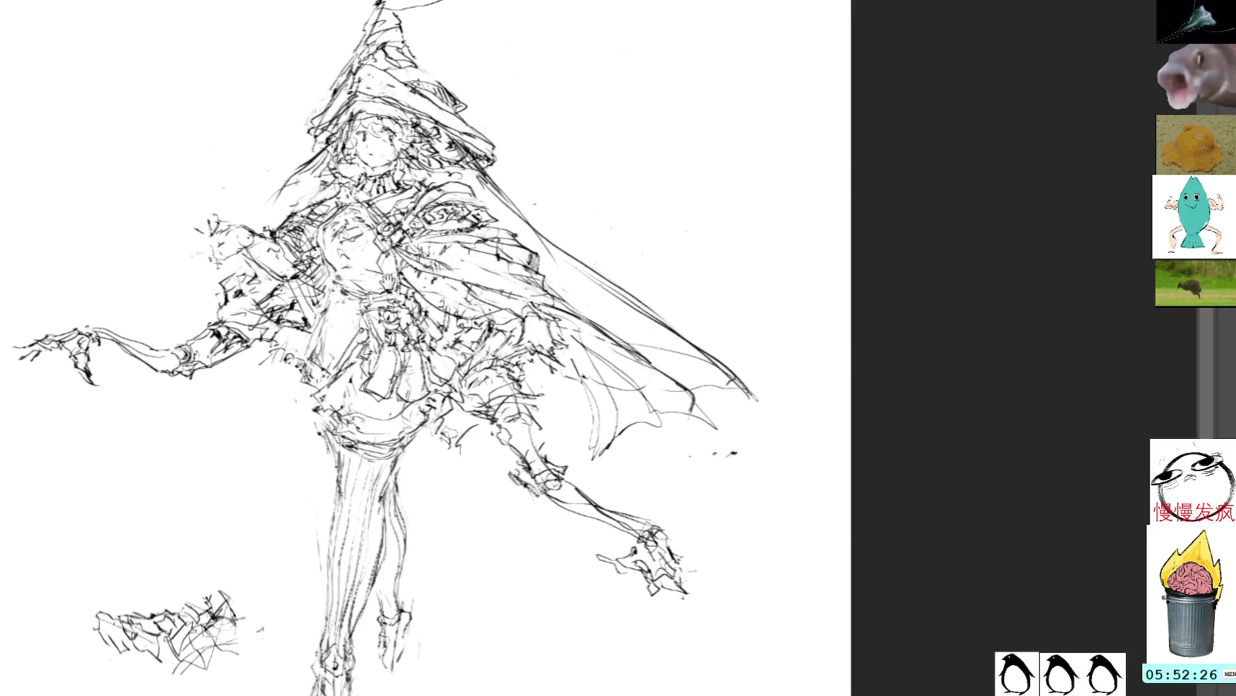
{"action": "scroll", "coordinate": [430, 348], "scroll_direction": "down", "scroll_amount": 3}
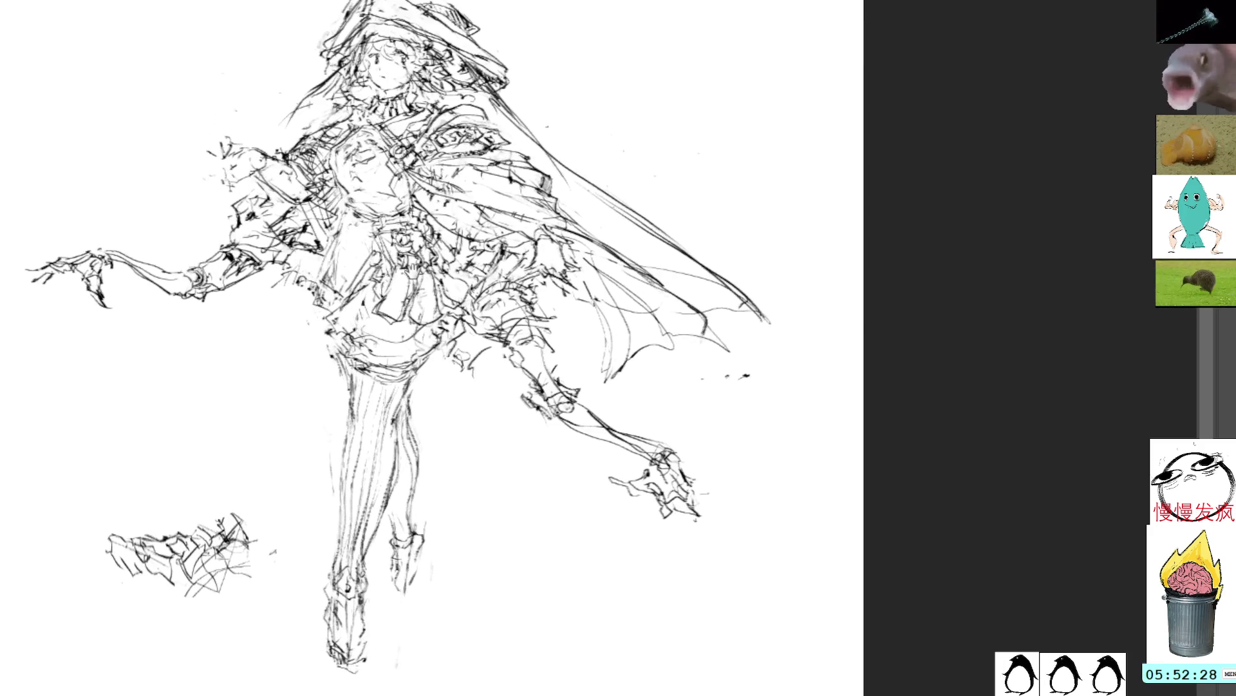
{"action": "scroll", "coordinate": [430, 348], "scroll_direction": "up", "scroll_amount": 3}
{"action": "scroll", "coordinate": [430, 348], "scroll_direction": "down", "scroll_amount": 1}
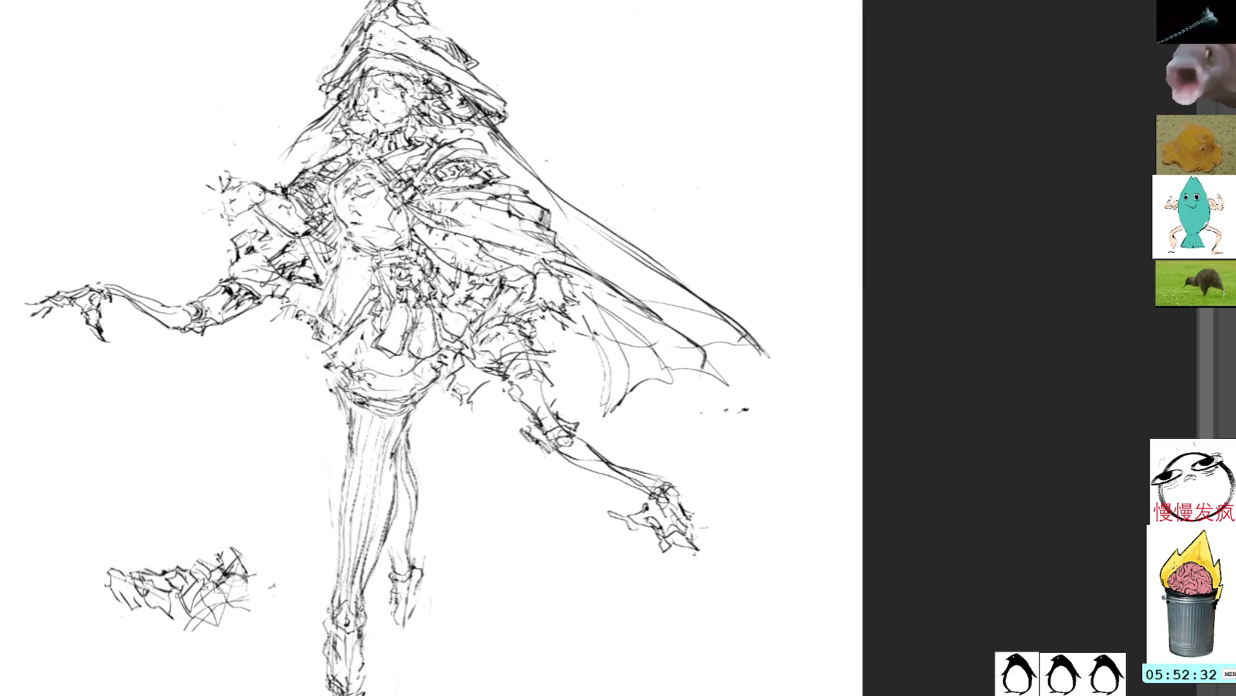
{"action": "left_click_drag", "start_coordinate": [314, 336], "coordinate": [340, 383]}
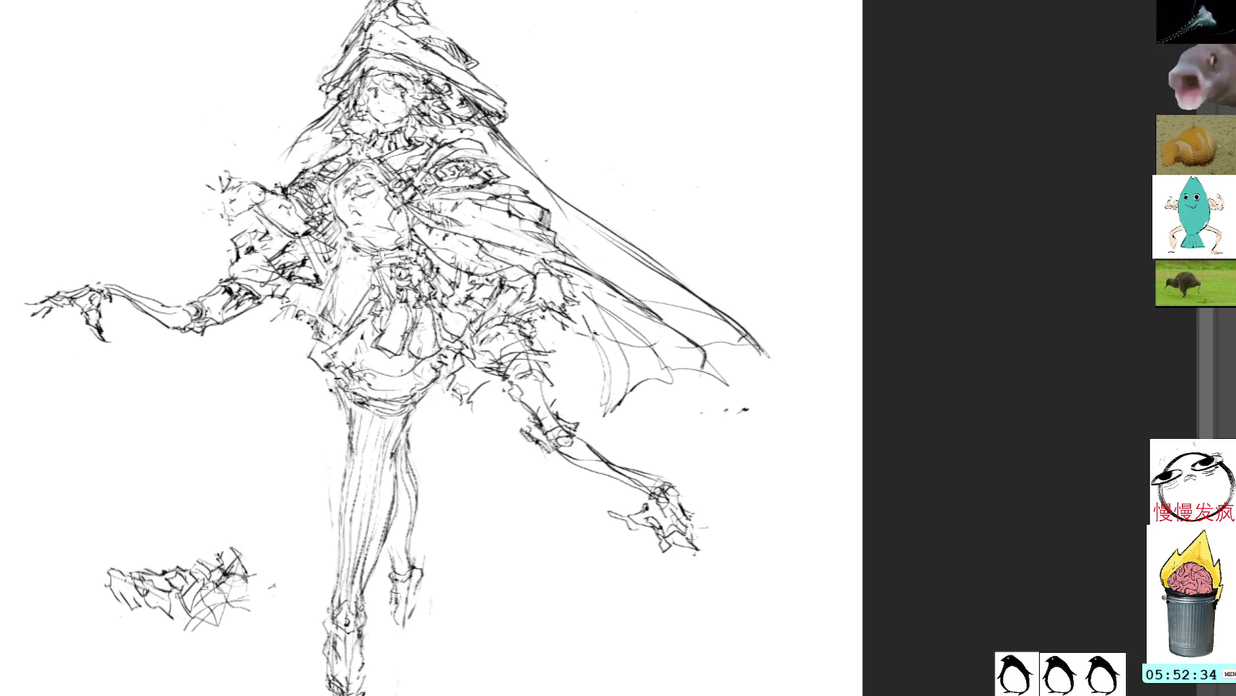